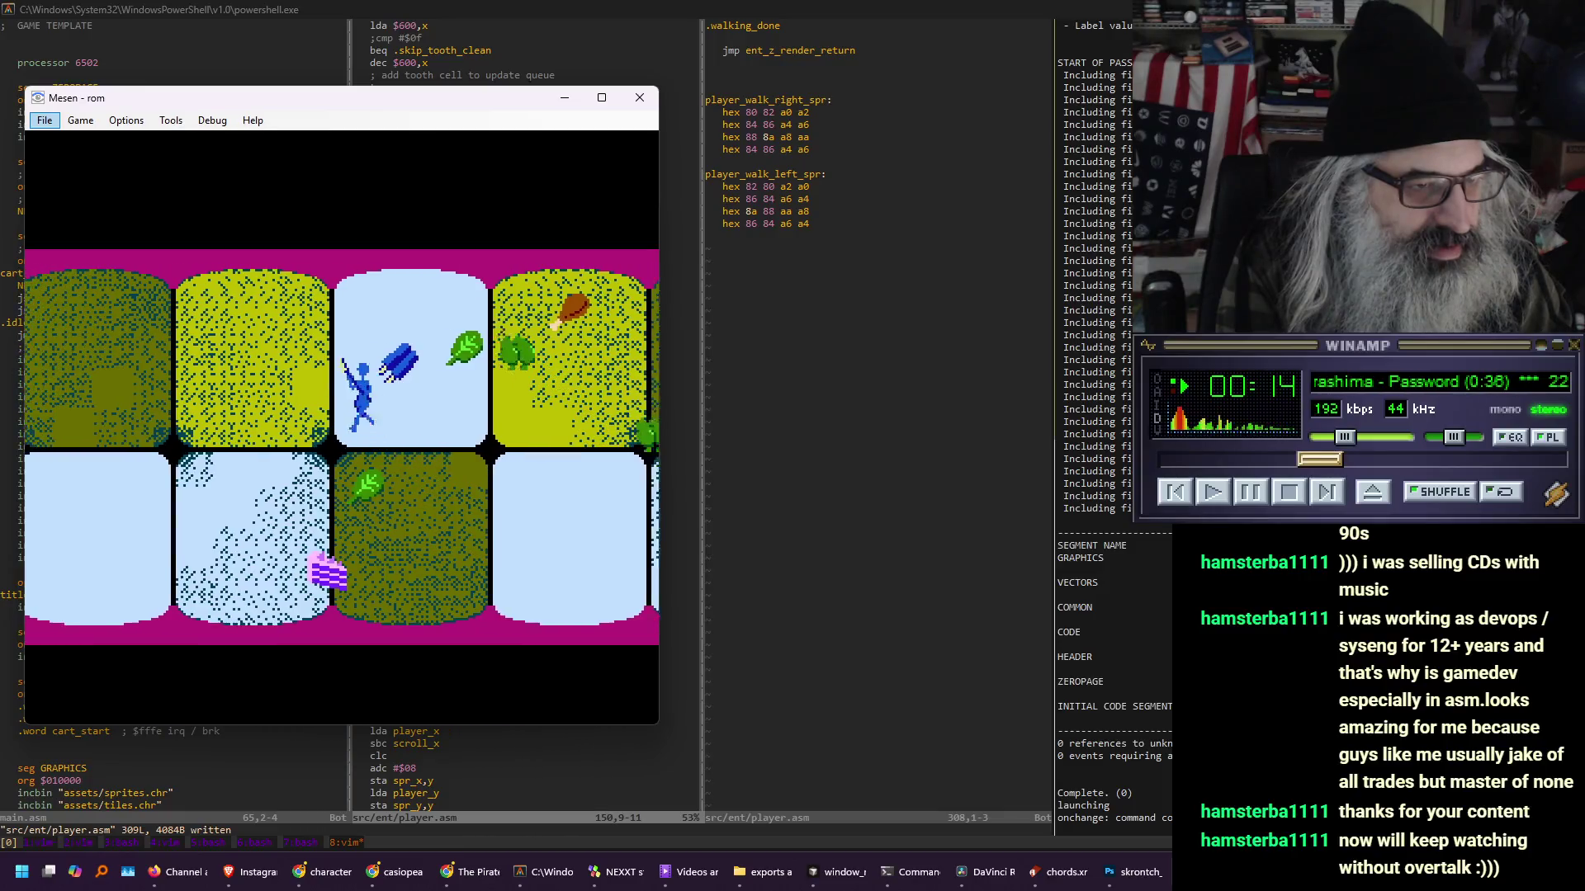
# - Walk the player down, up, right and left through the upper and lower rows of rooms
pyautogui.press('Down')
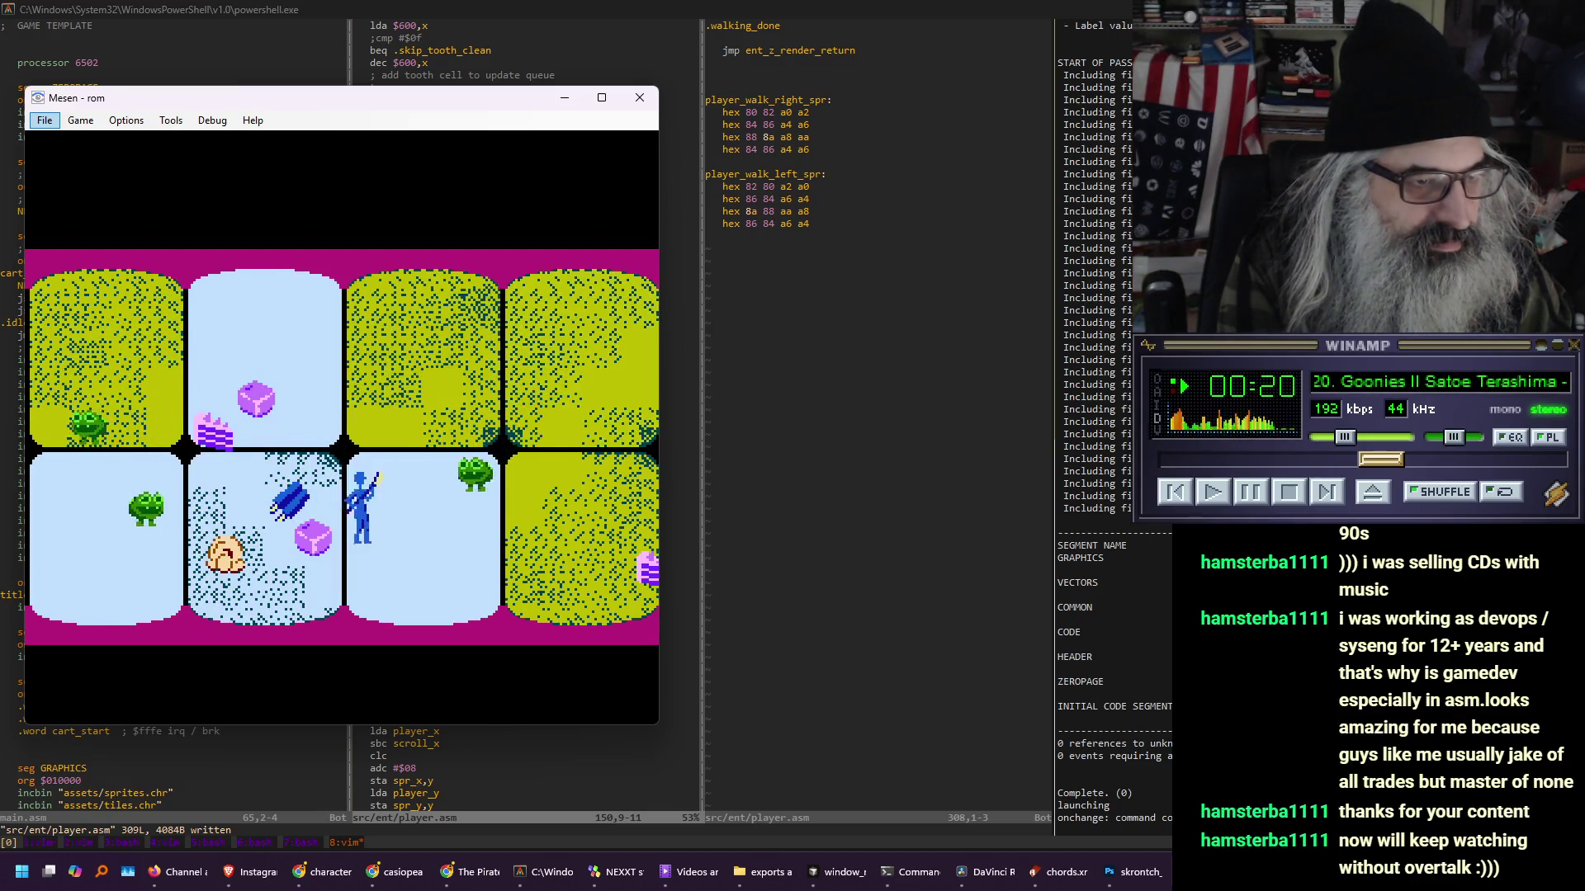
pyautogui.press('Up')
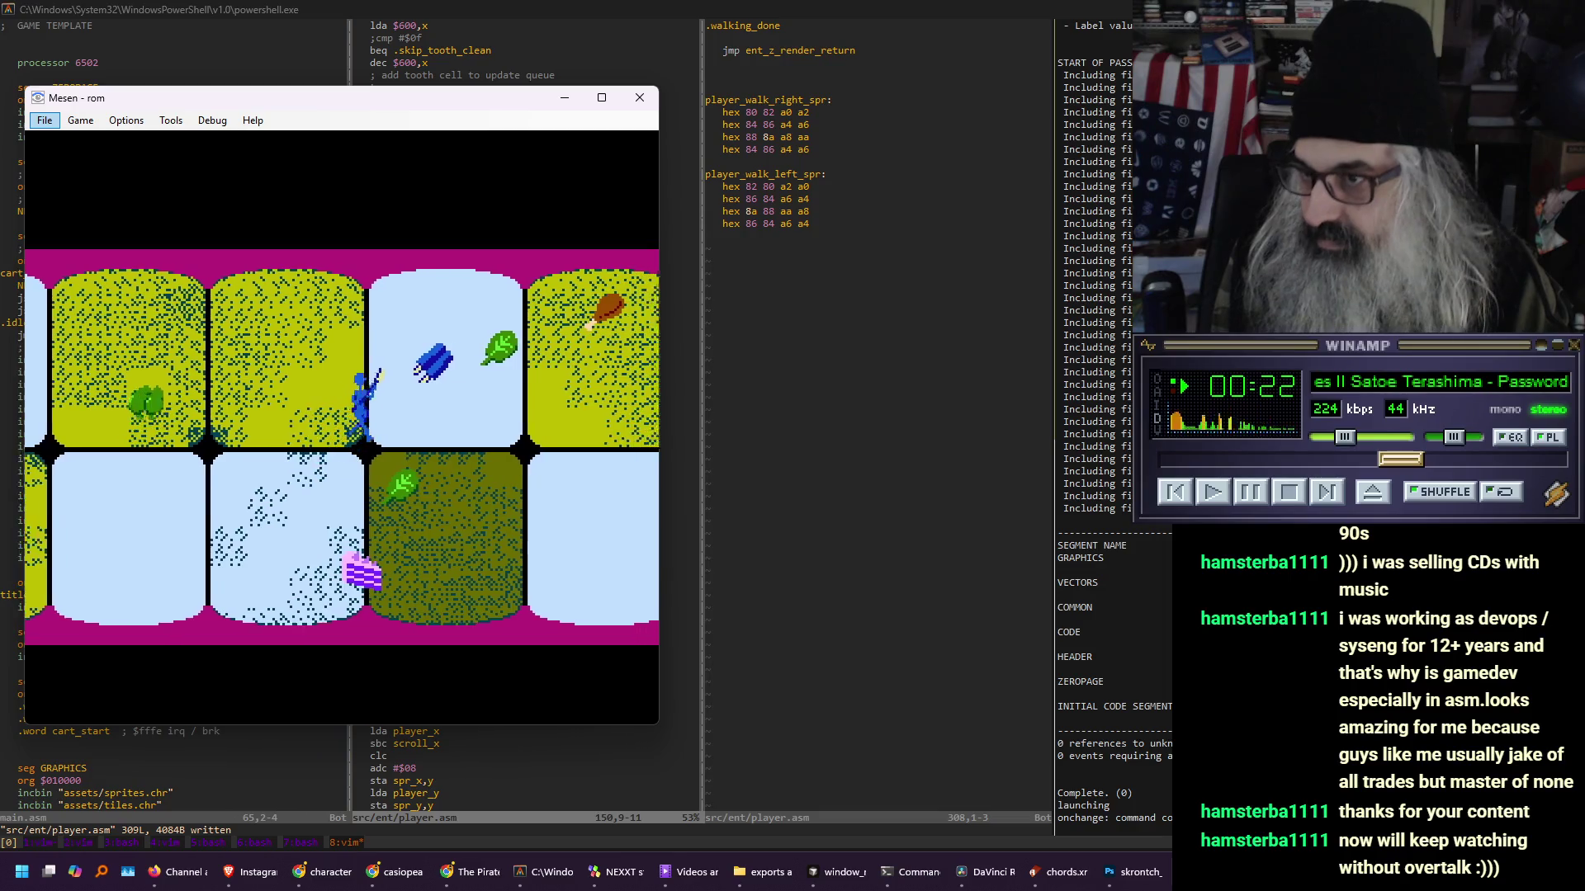
pyautogui.press('Right')
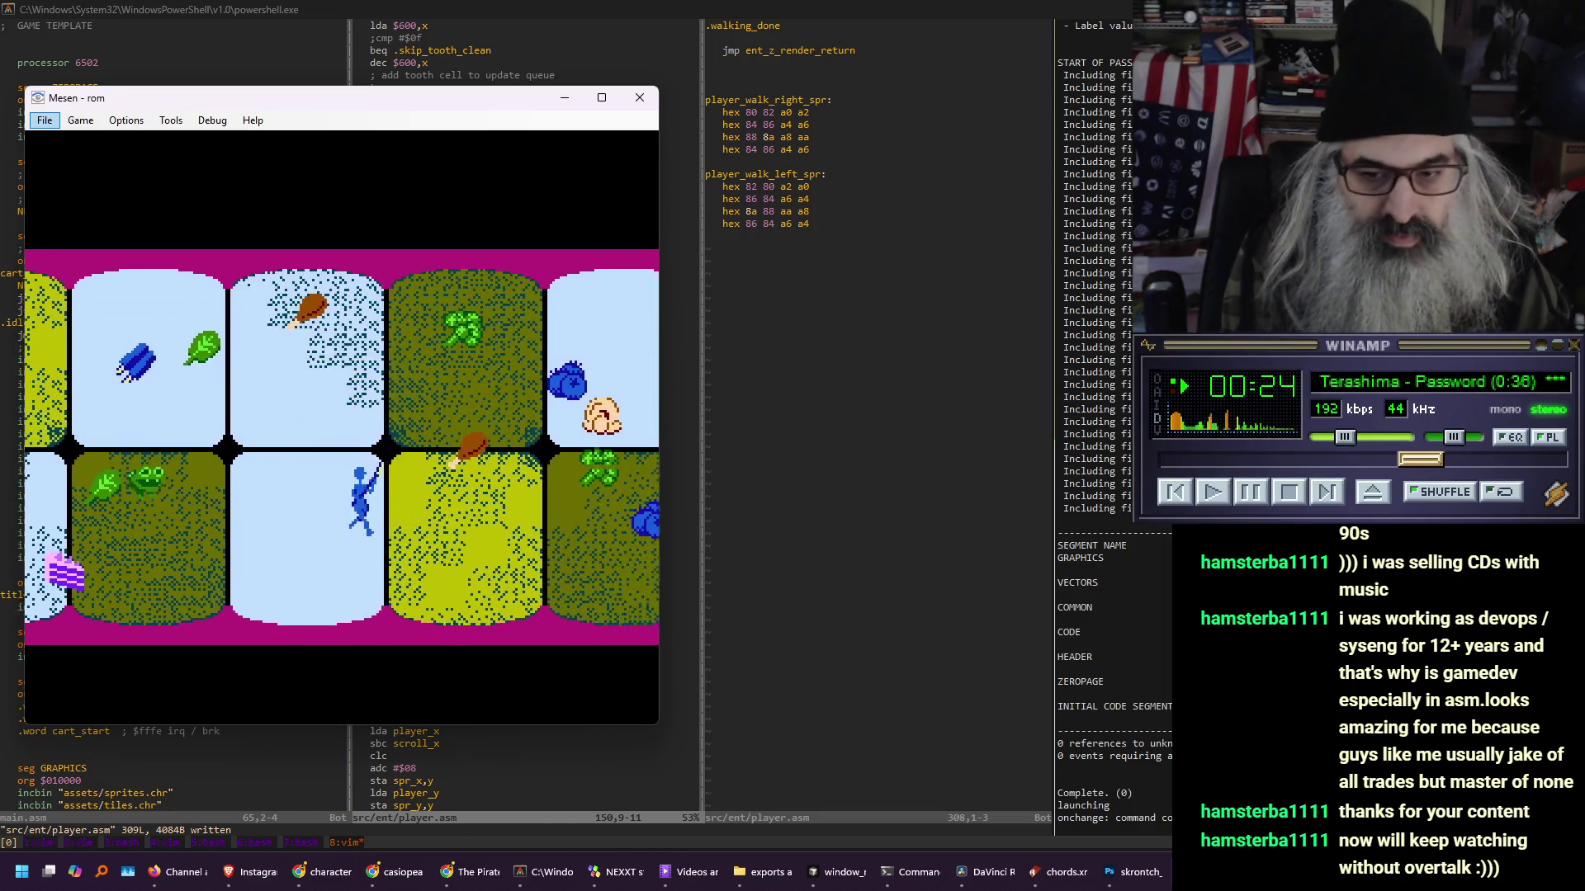
pyautogui.press('Right')
pyautogui.press('Down')
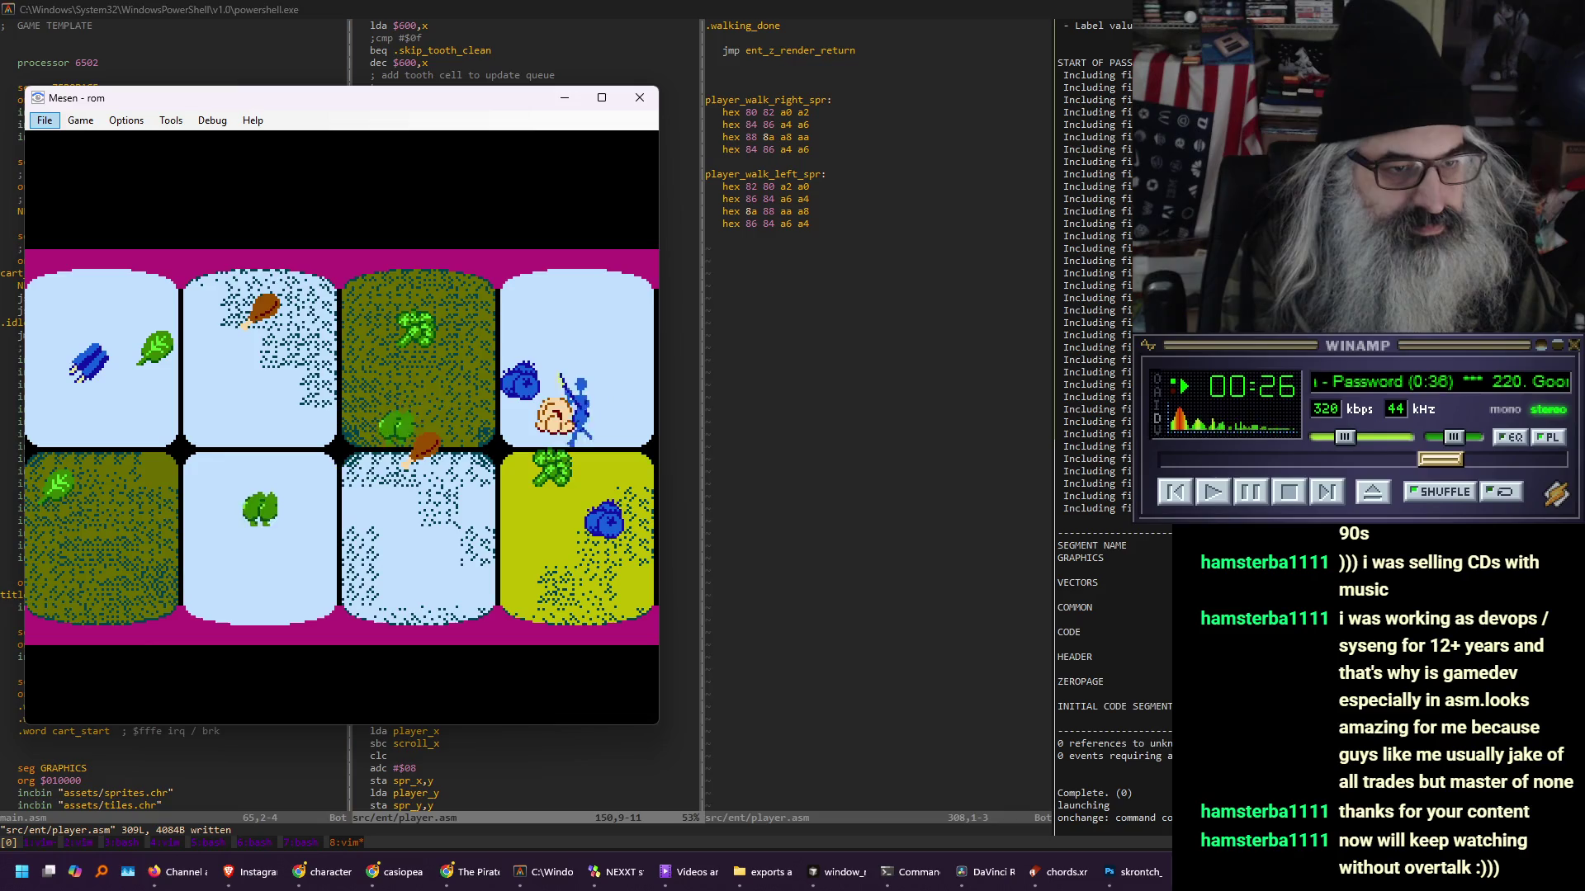
pyautogui.press('Down')
pyautogui.press('Left')
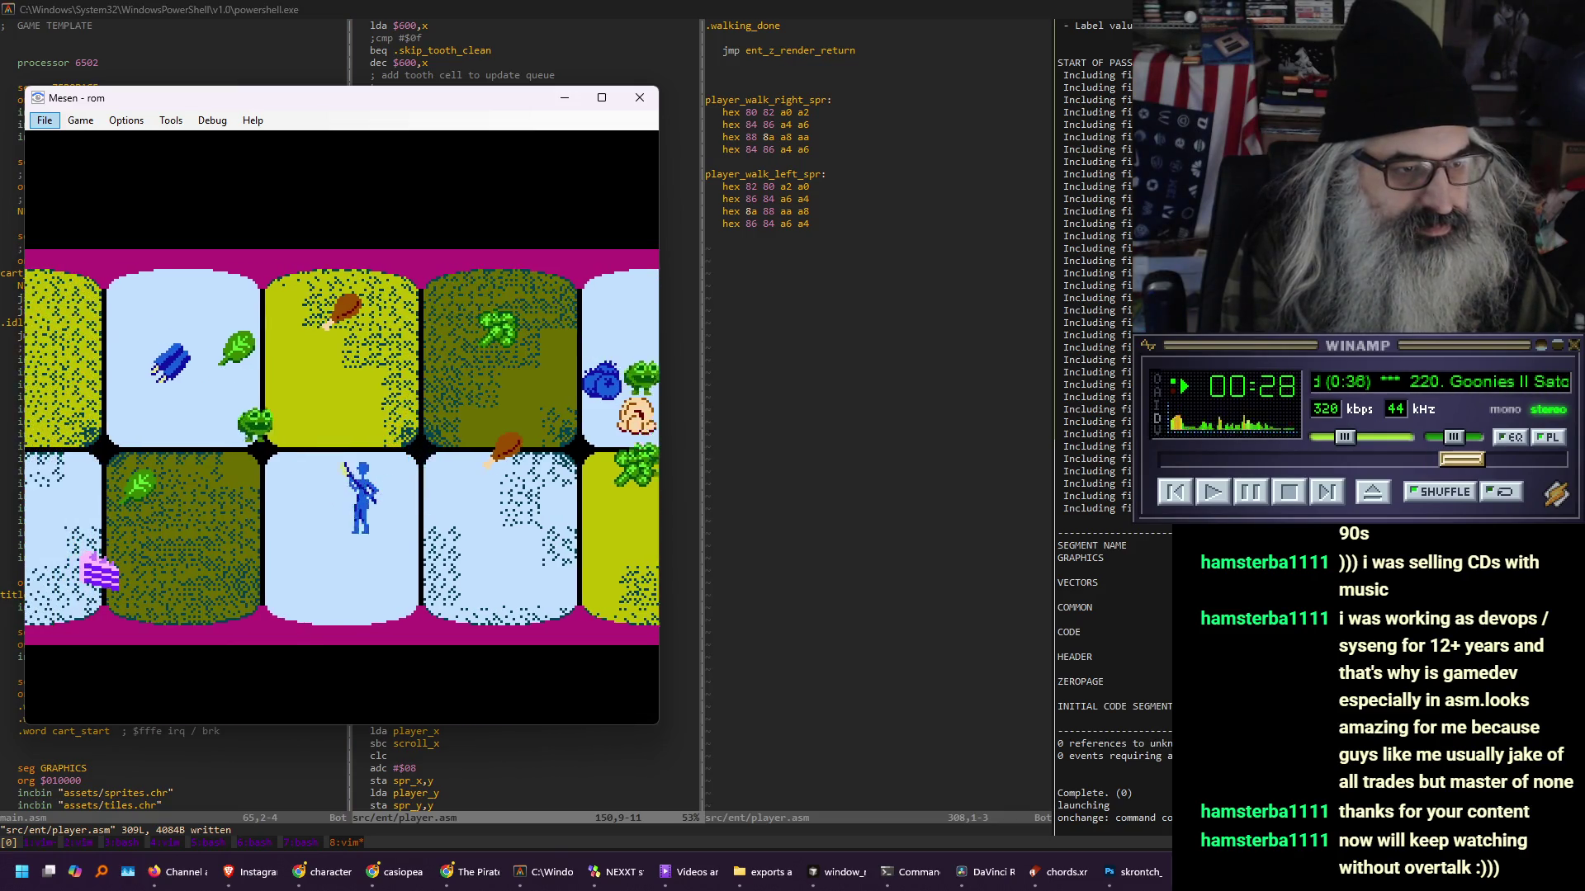
pyautogui.press('Up')
pyautogui.press('Left')
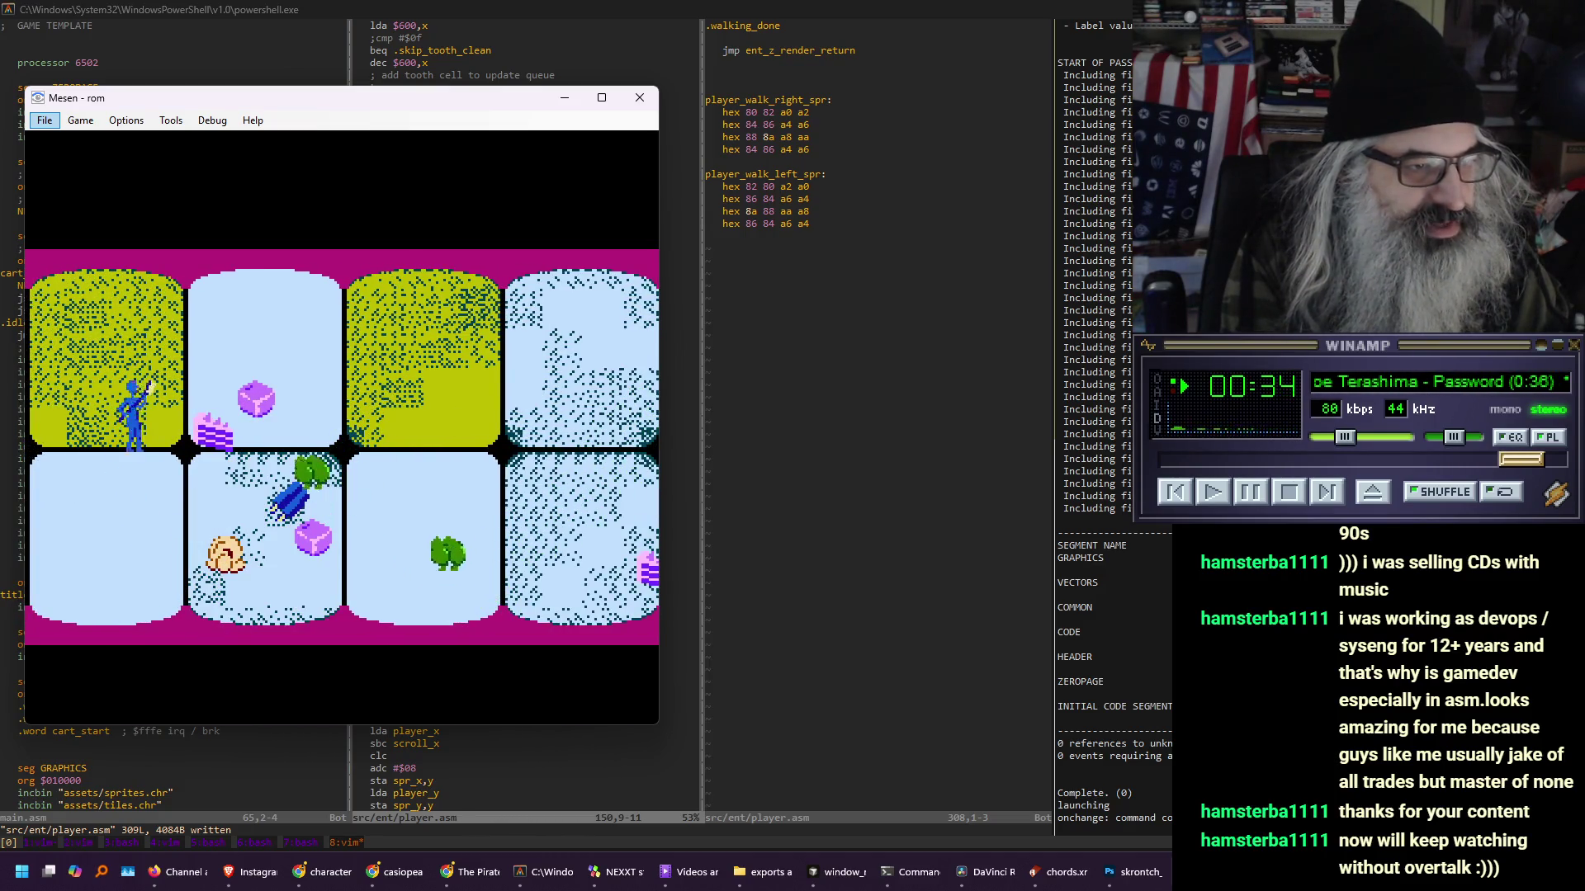
# - Walk the player back right and left across both rows, then open the PPU Viewer with Ctrl+P
pyautogui.press('Right')
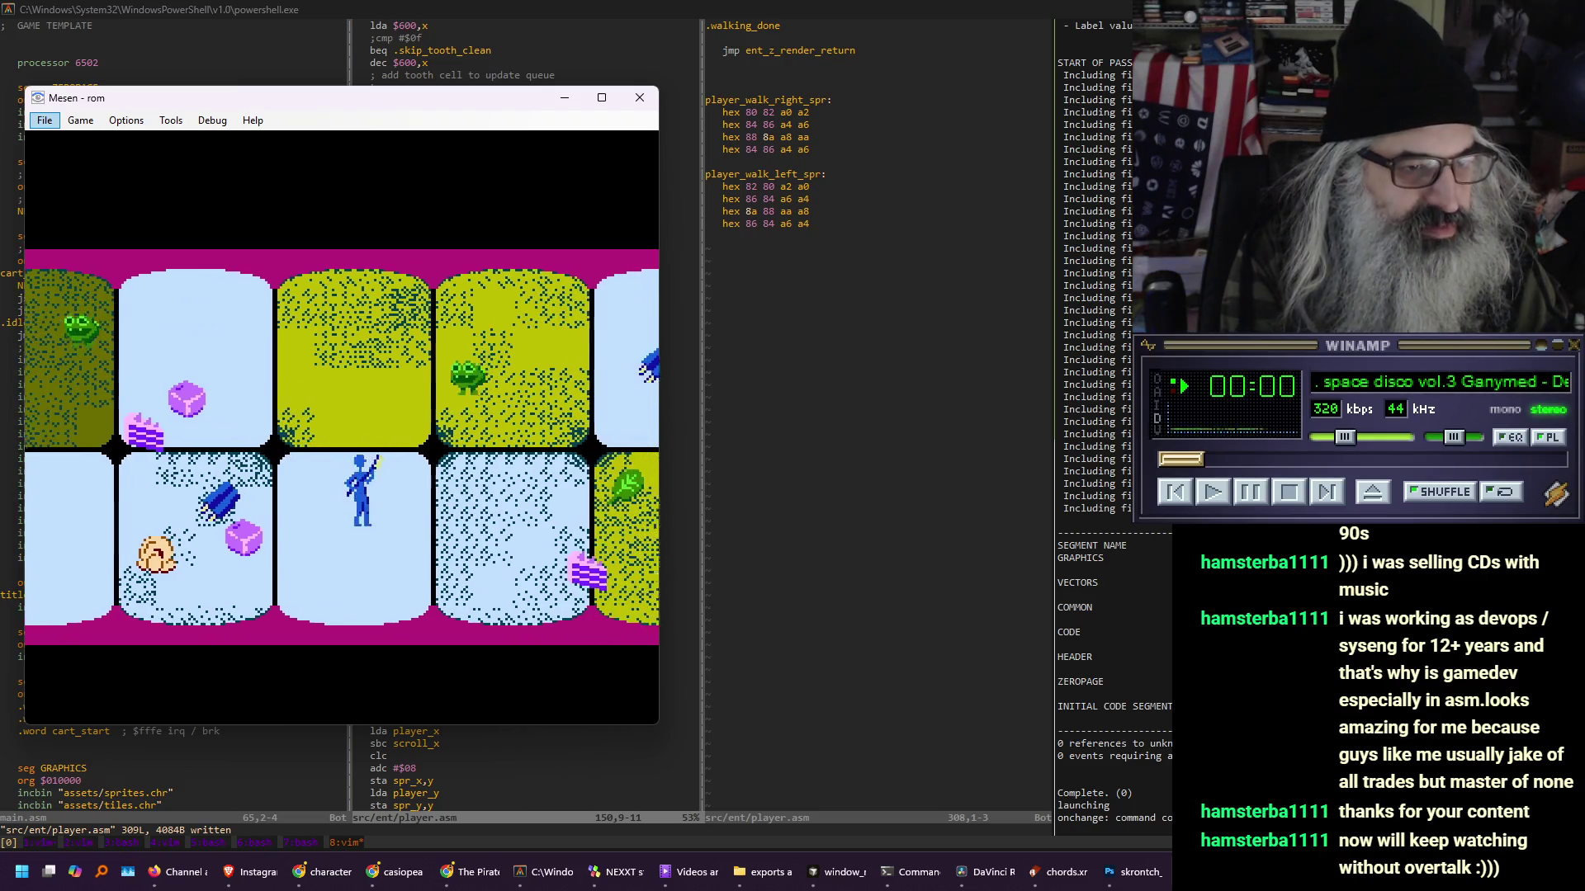
pyautogui.press('Down')
pyautogui.press('Up')
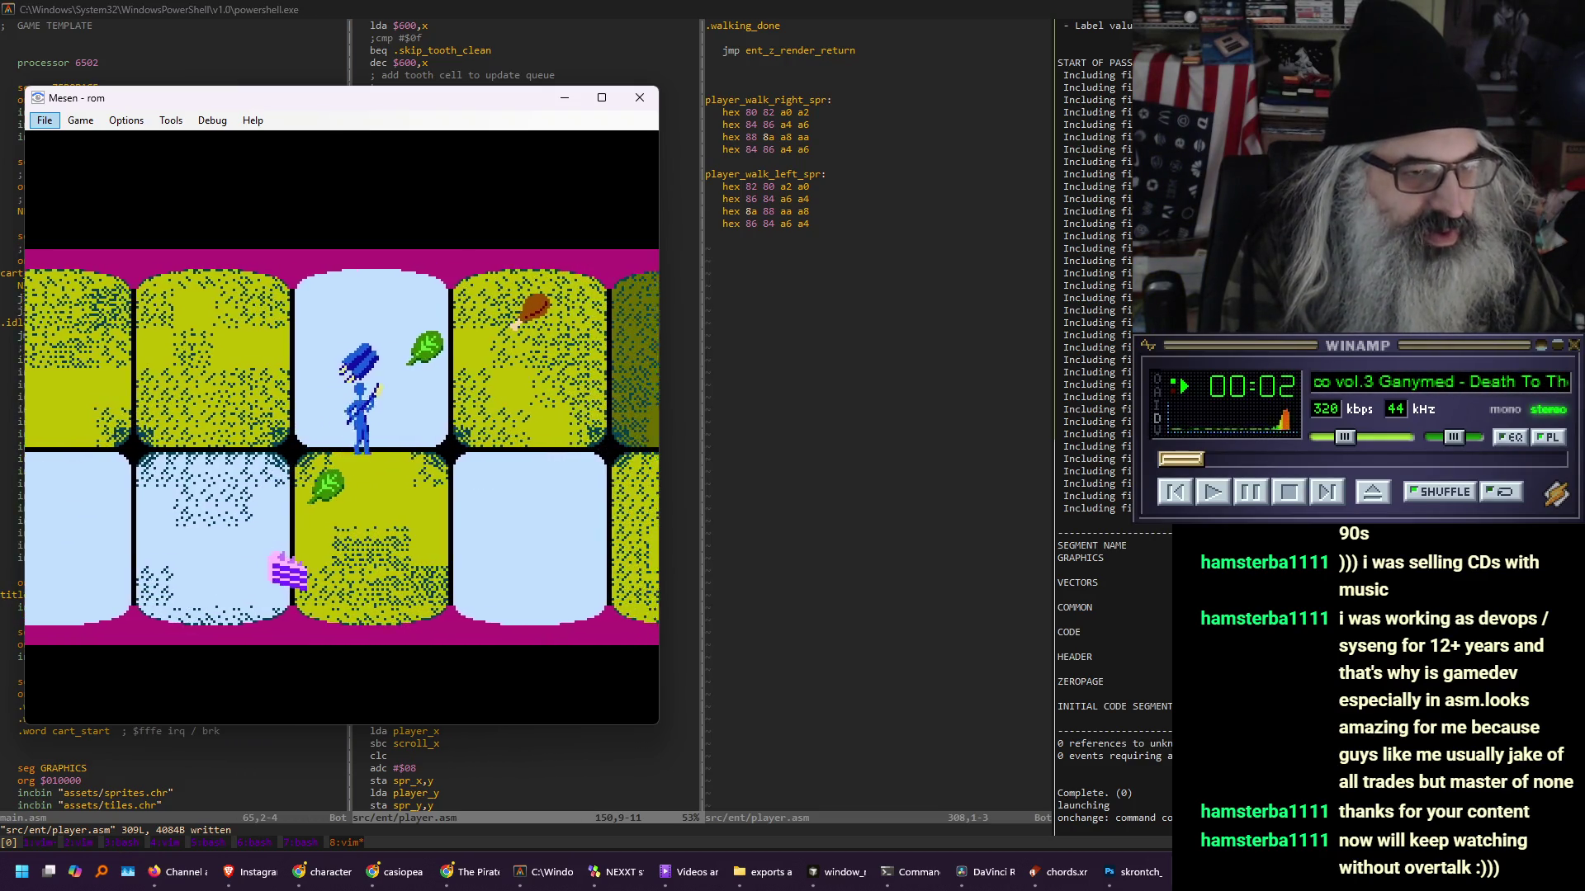
pyautogui.press('Right')
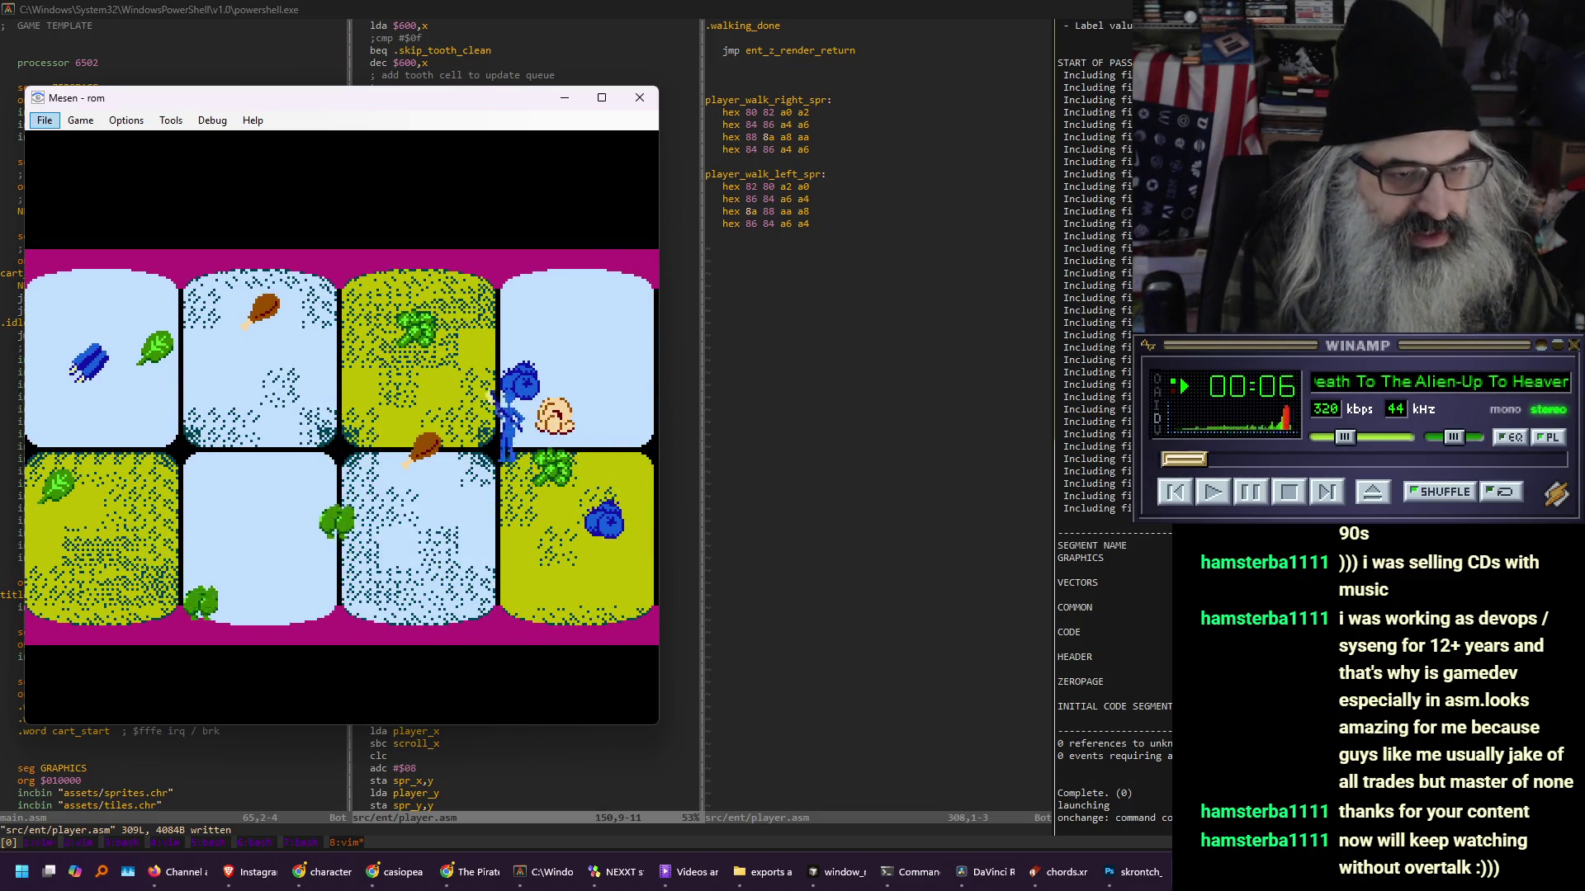
pyautogui.press('Left')
pyautogui.press('Down')
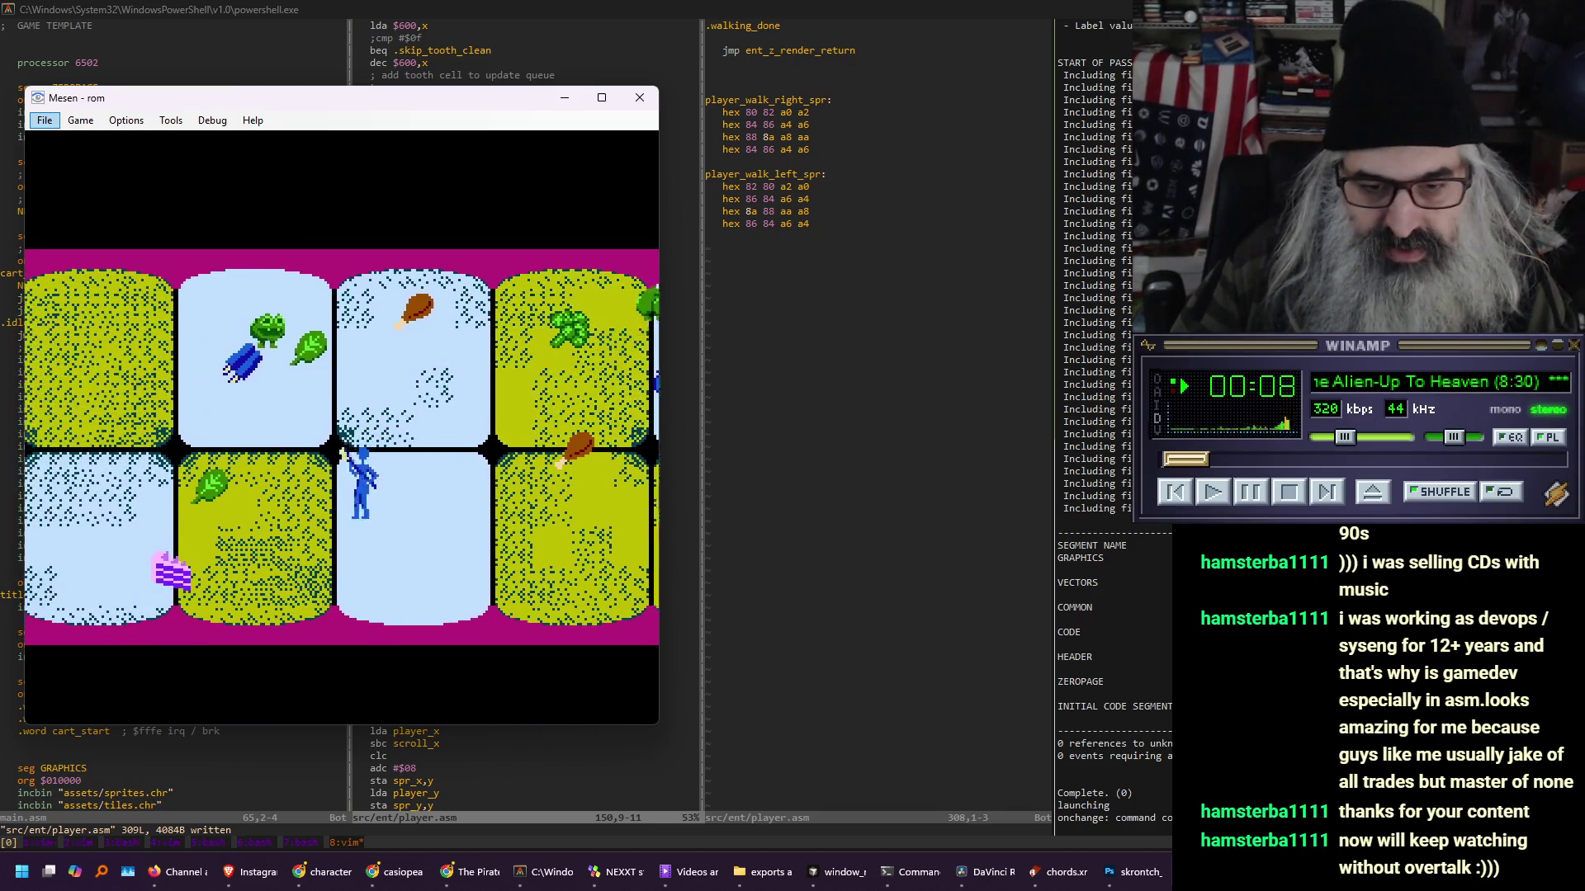
pyautogui.press('Left')
pyautogui.press('Up')
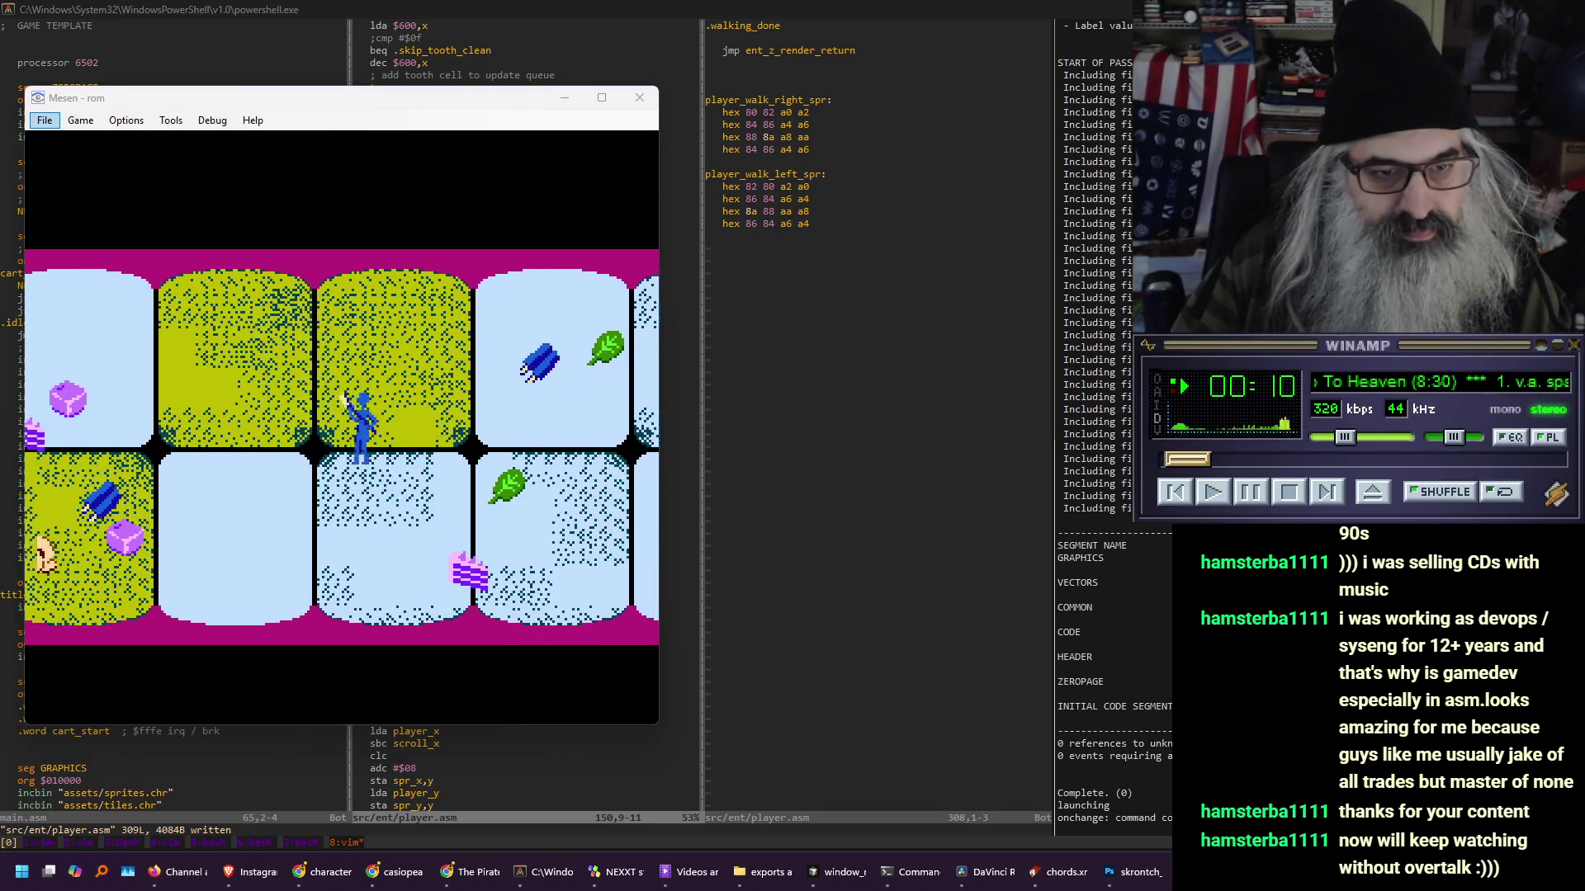
pyautogui.press('Down')
pyautogui.hotkey('ctrl', 'p')
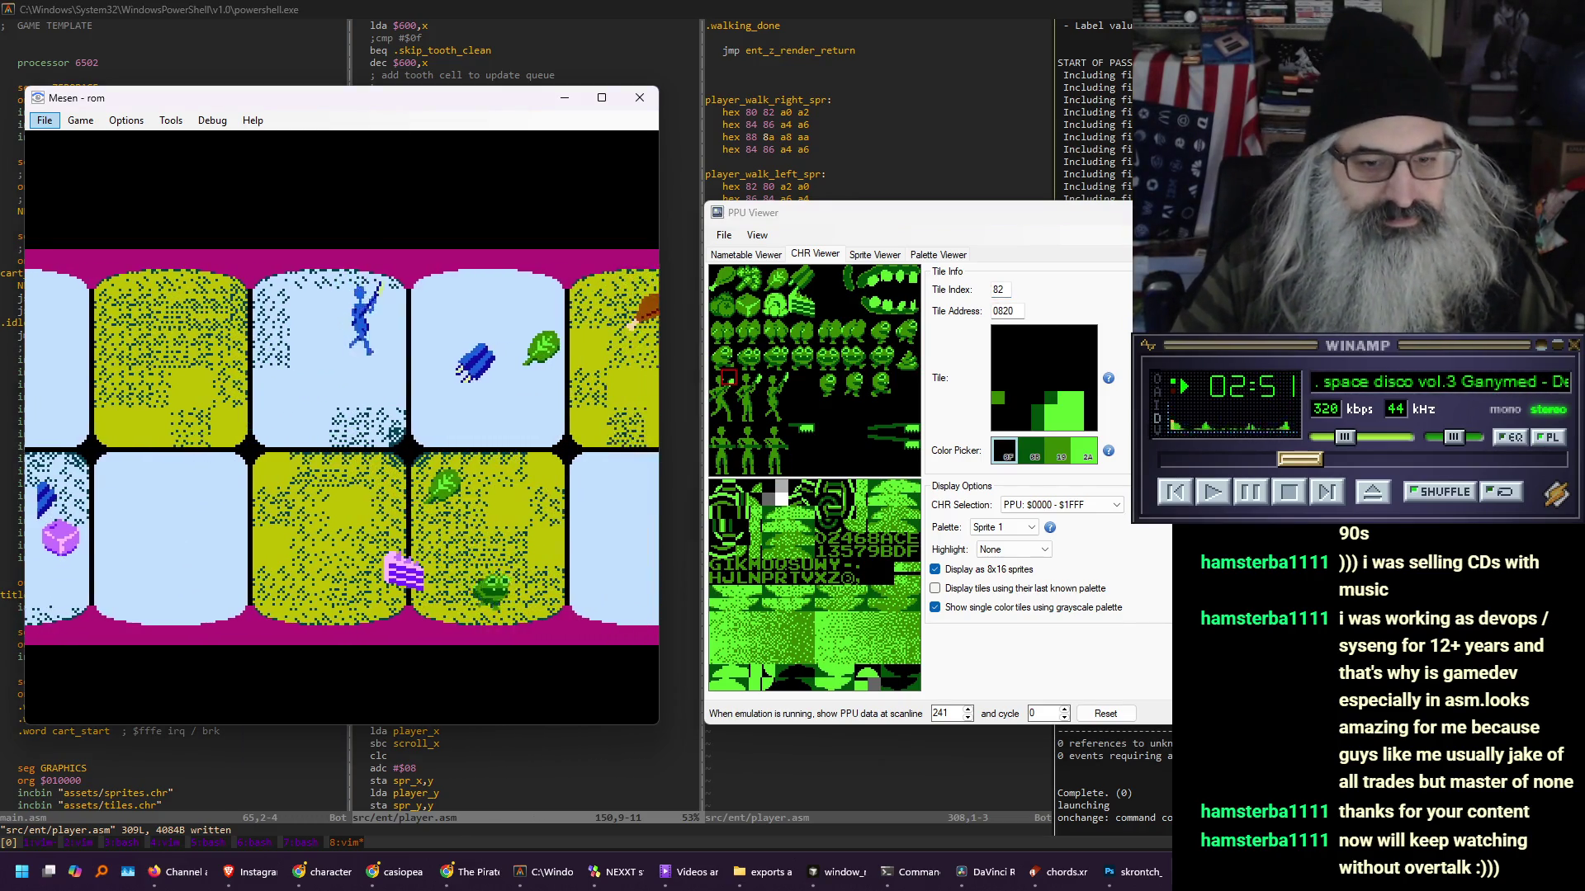
# - Switch to Aseprite, shrink the Mesen game to 1x and move it off the sprite sheet
pyautogui.hotkey('alt', 'Tab')
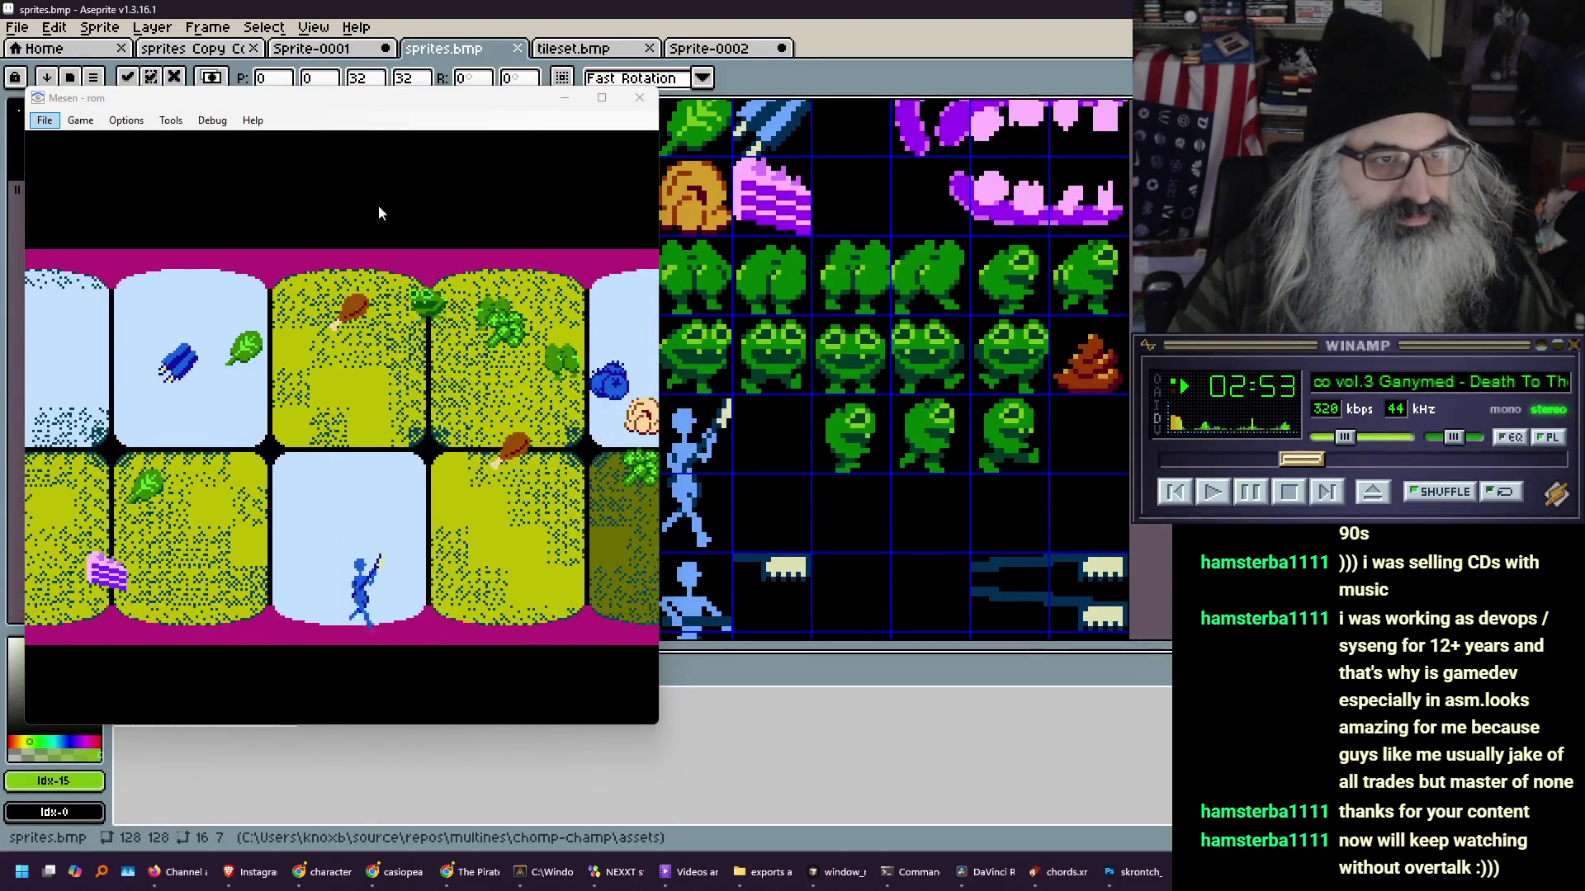
pyautogui.hotkey('alt', '1')
pyautogui.moveTo(186, 102); pyautogui.dragTo(328, 255)
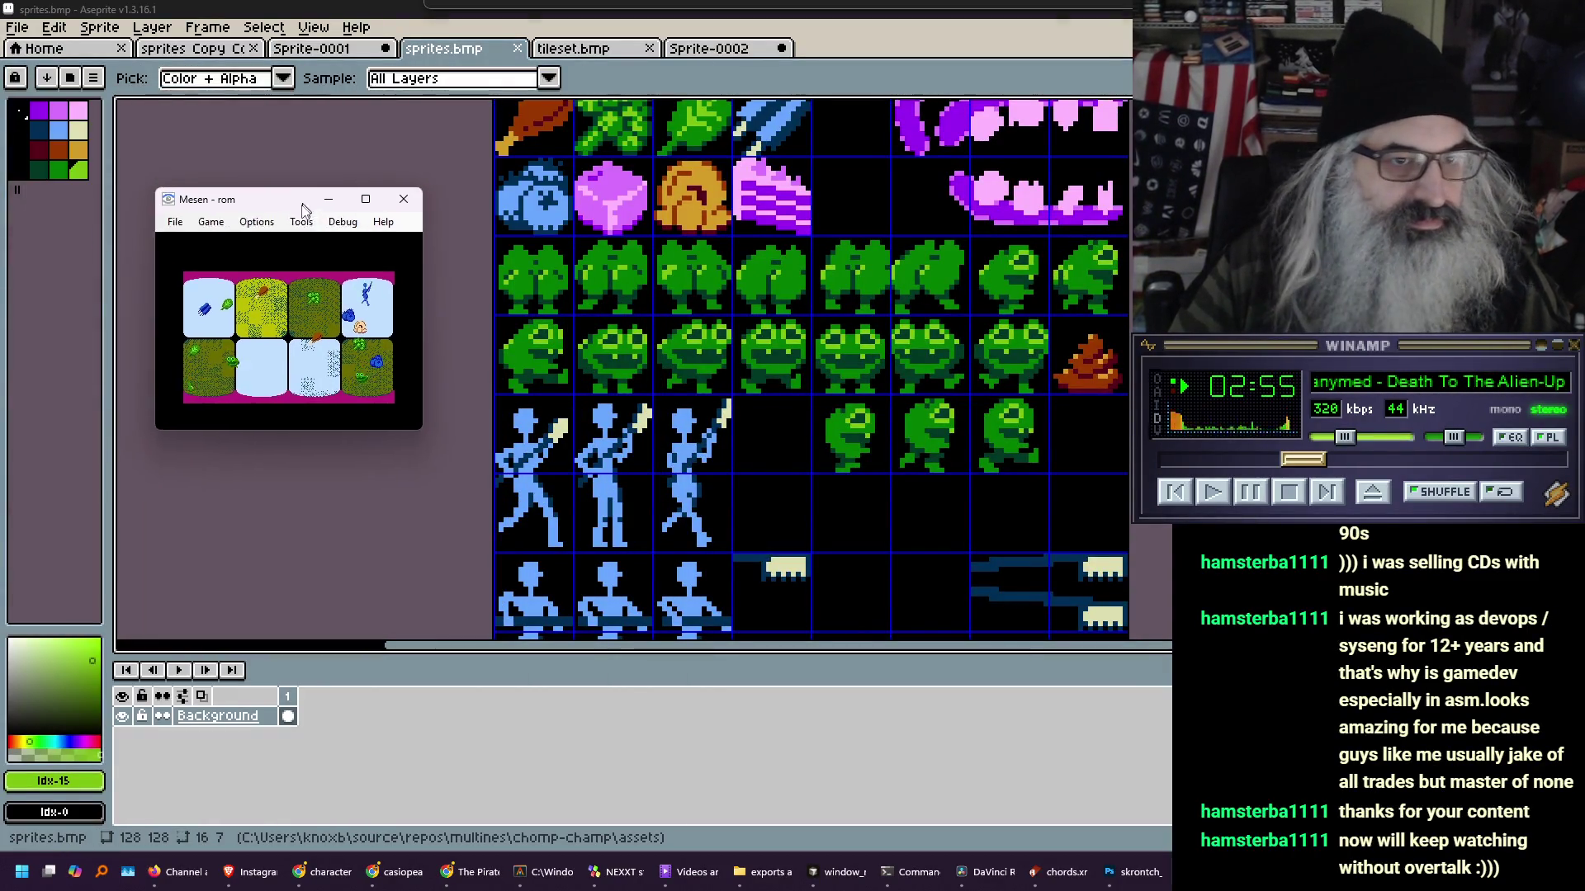
# - Zoom in on the sheet and mark out the broccoli sprite's tile
pyautogui.scroll(1, 714, 308)
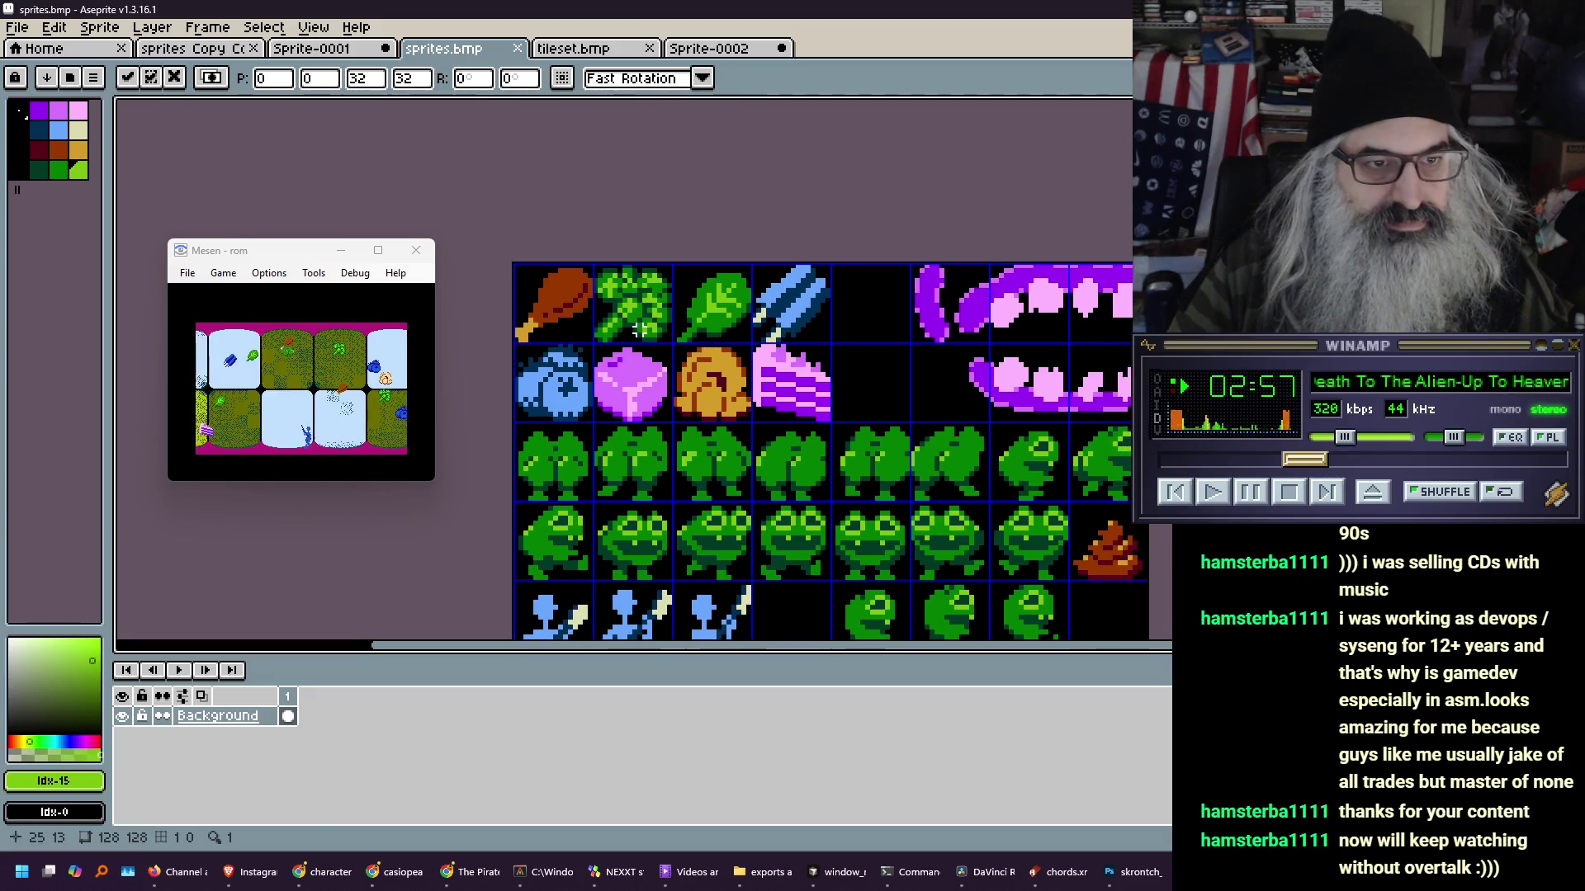
pyautogui.scroll(1, 681, 318)
pyautogui.scroll(1, 648, 327)
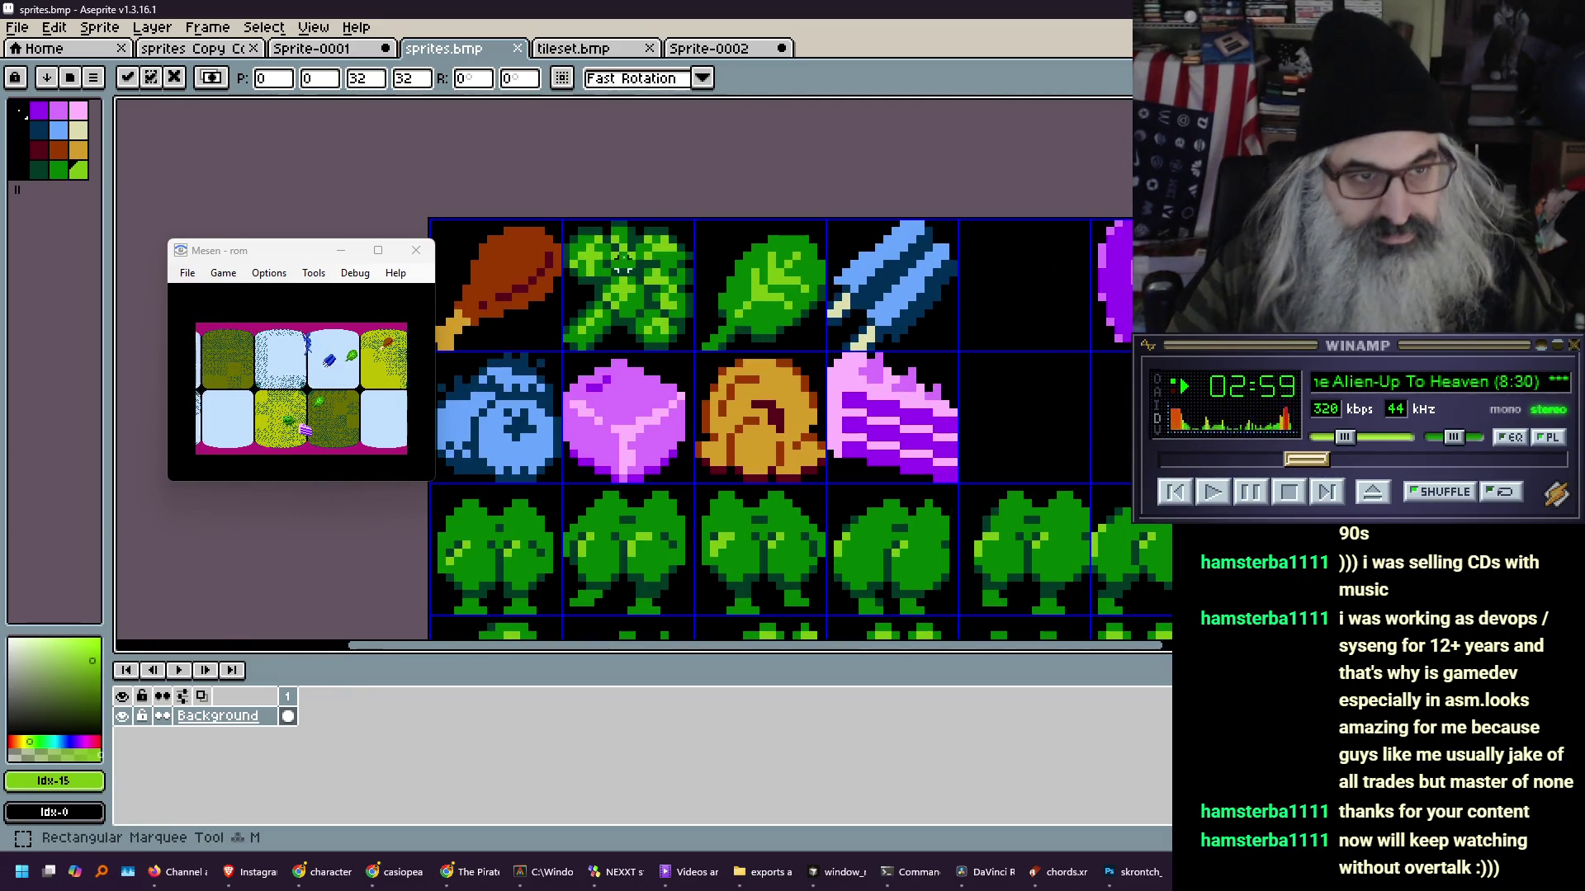
pyautogui.moveTo(564, 222); pyautogui.dragTo(694, 351)
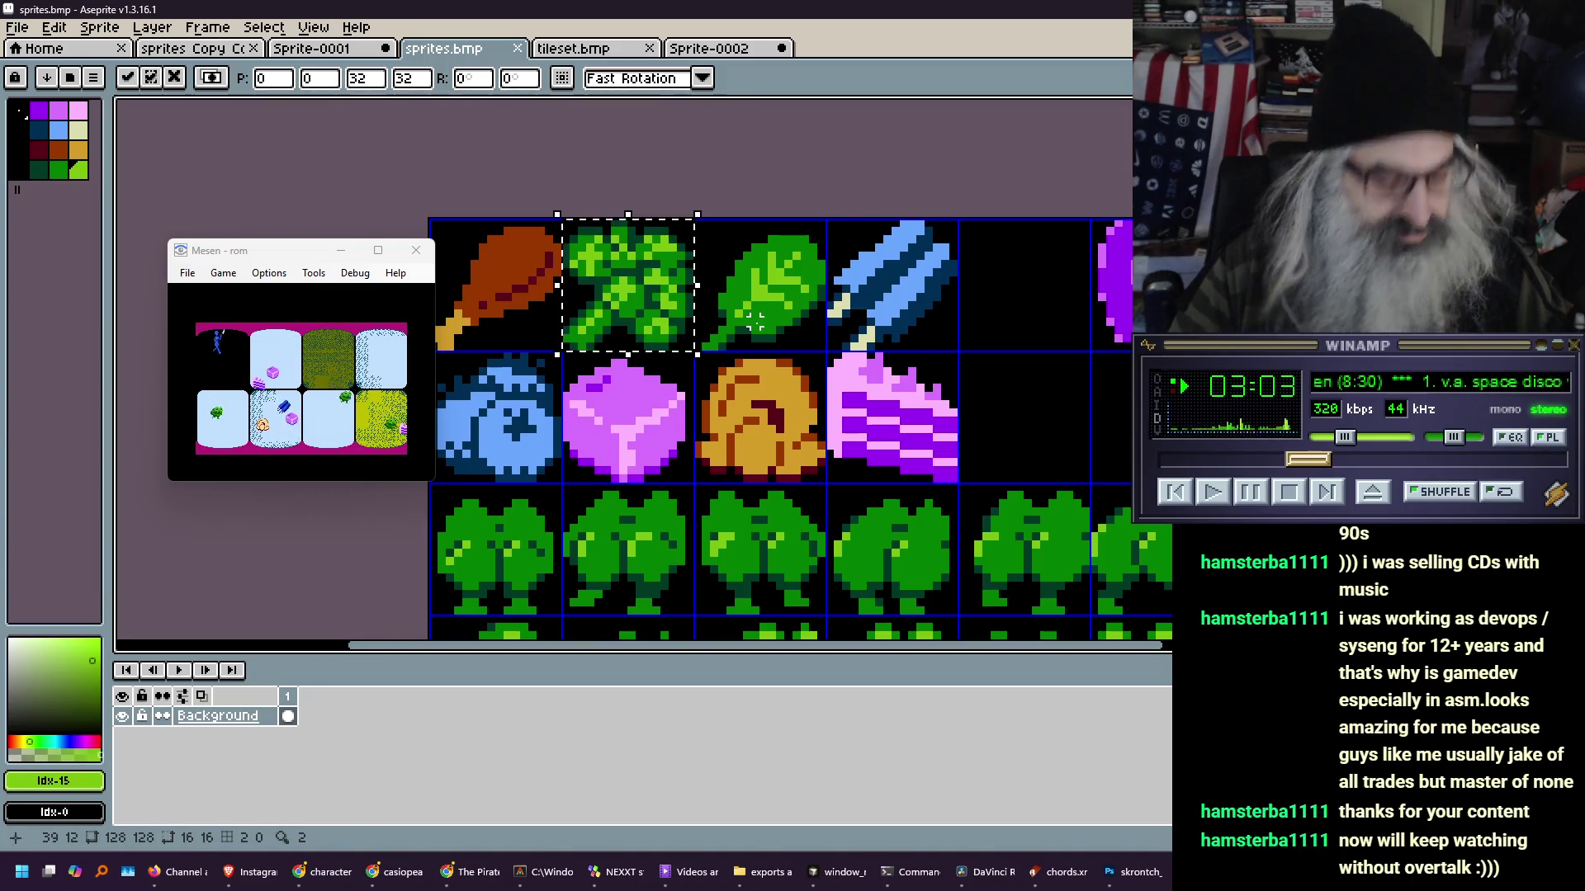
# - Glance at the tileset.bmp sheet, then return to sprites.bmp
pyautogui.click(575, 47)
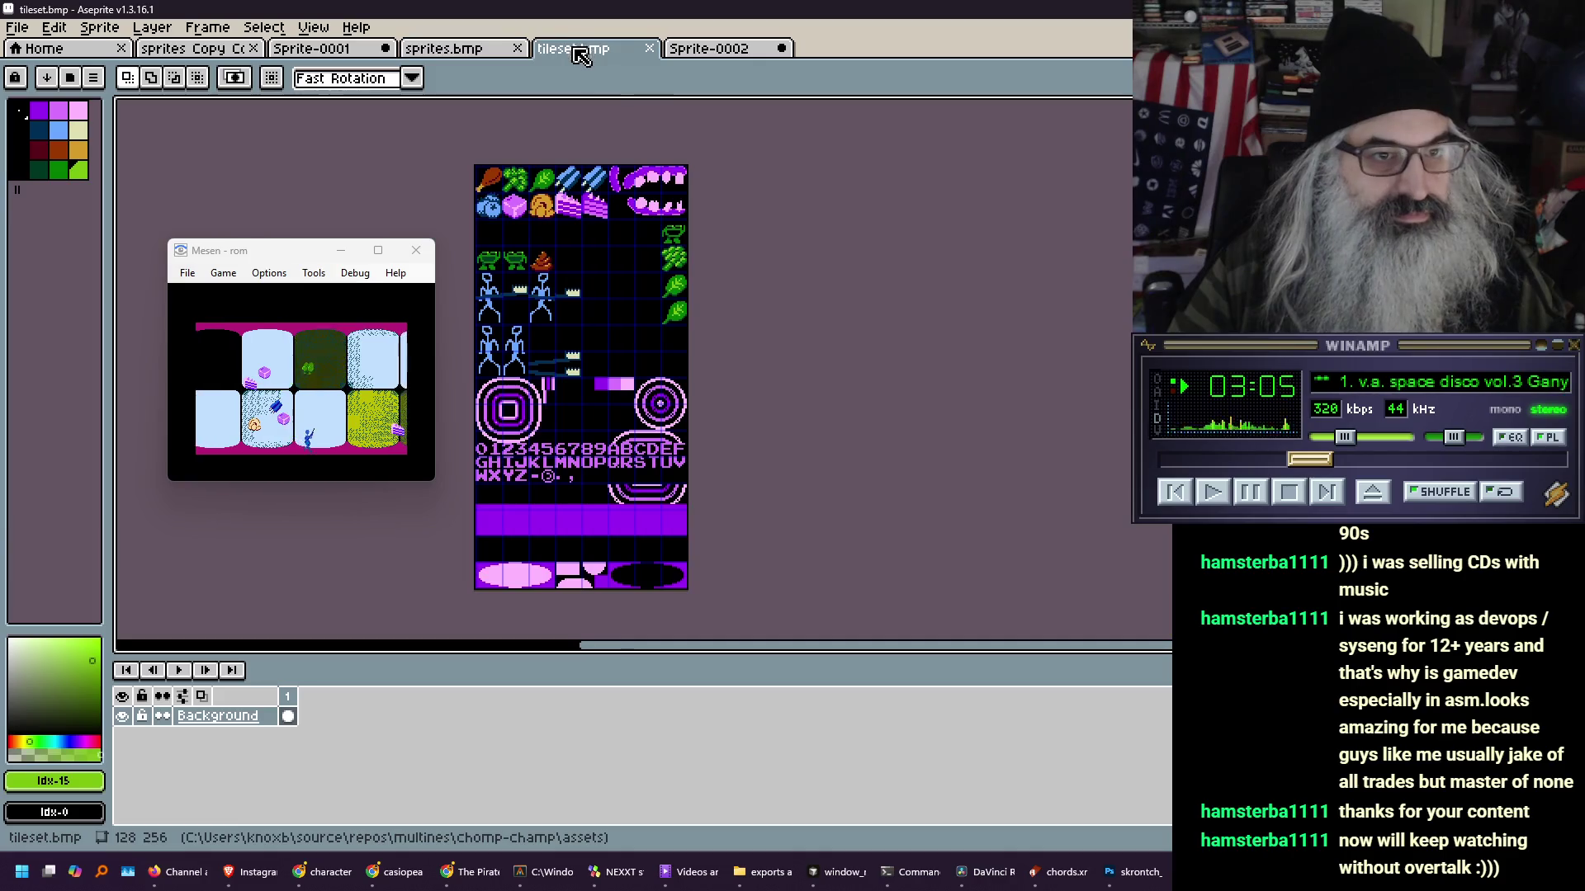
pyautogui.scroll(5, 535, 180)
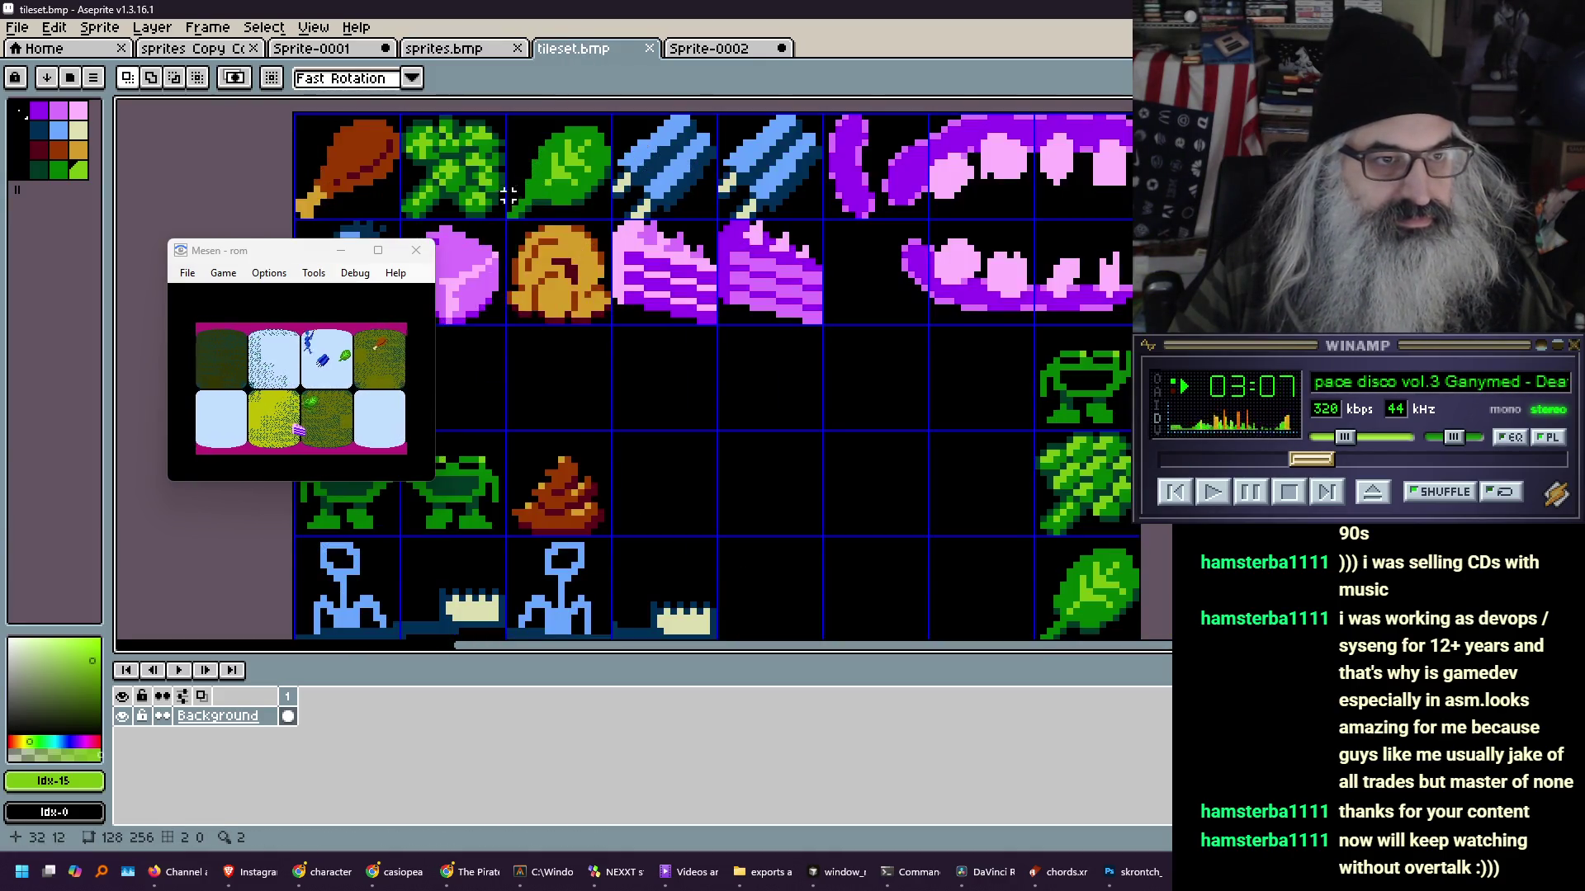
pyautogui.click(462, 51)
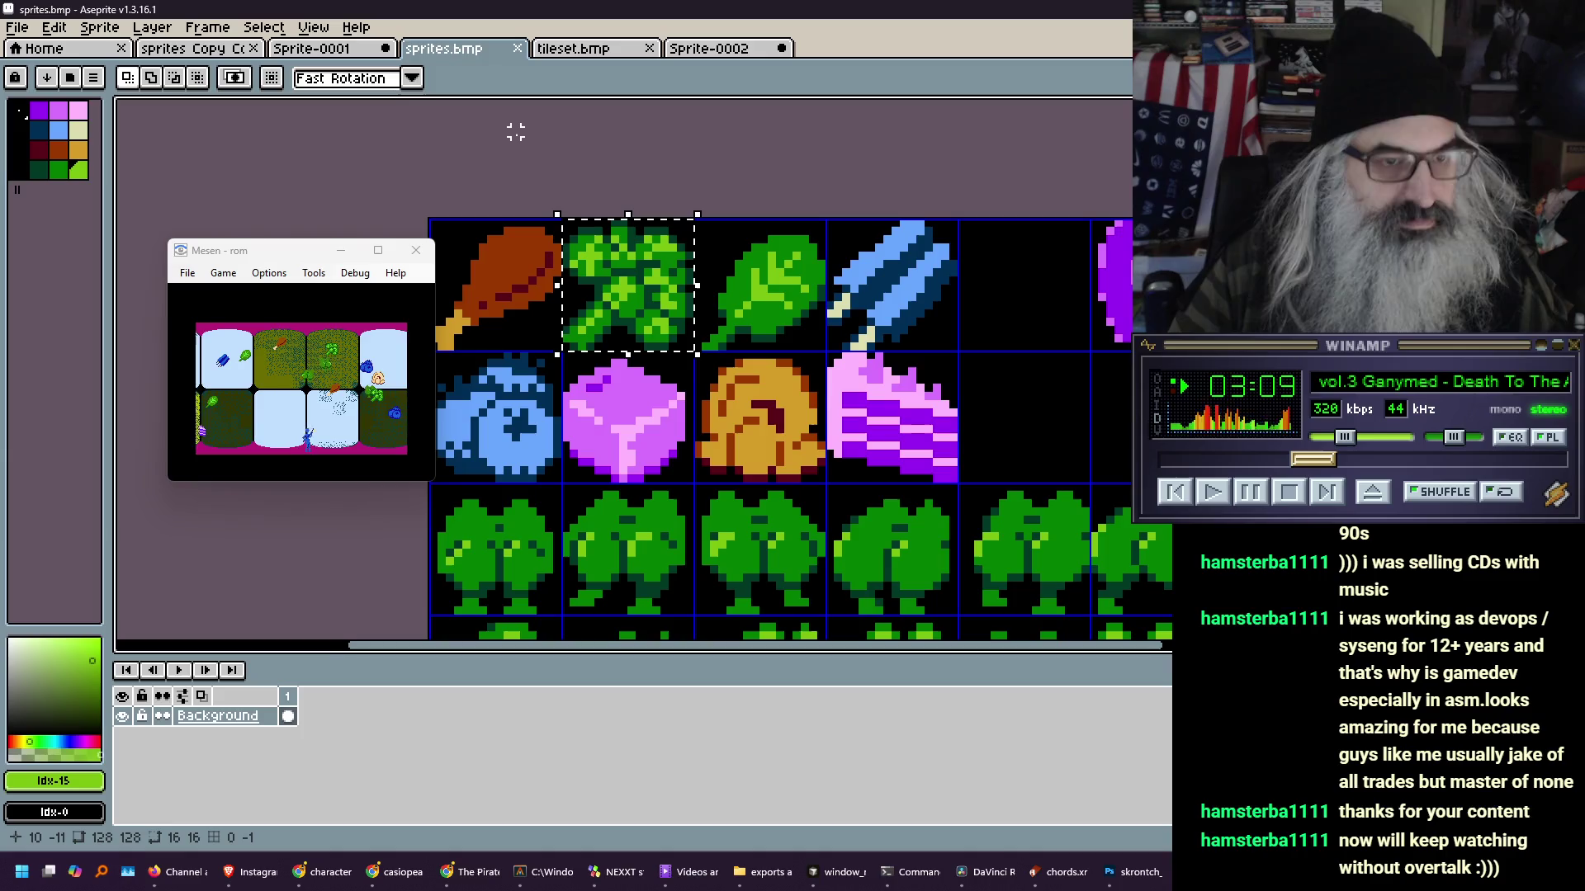
# - Select a patch of the broccoli's leaves and shift it one pixel up-left
pyautogui.click(647, 295)
pyautogui.scroll(1, 646, 295)
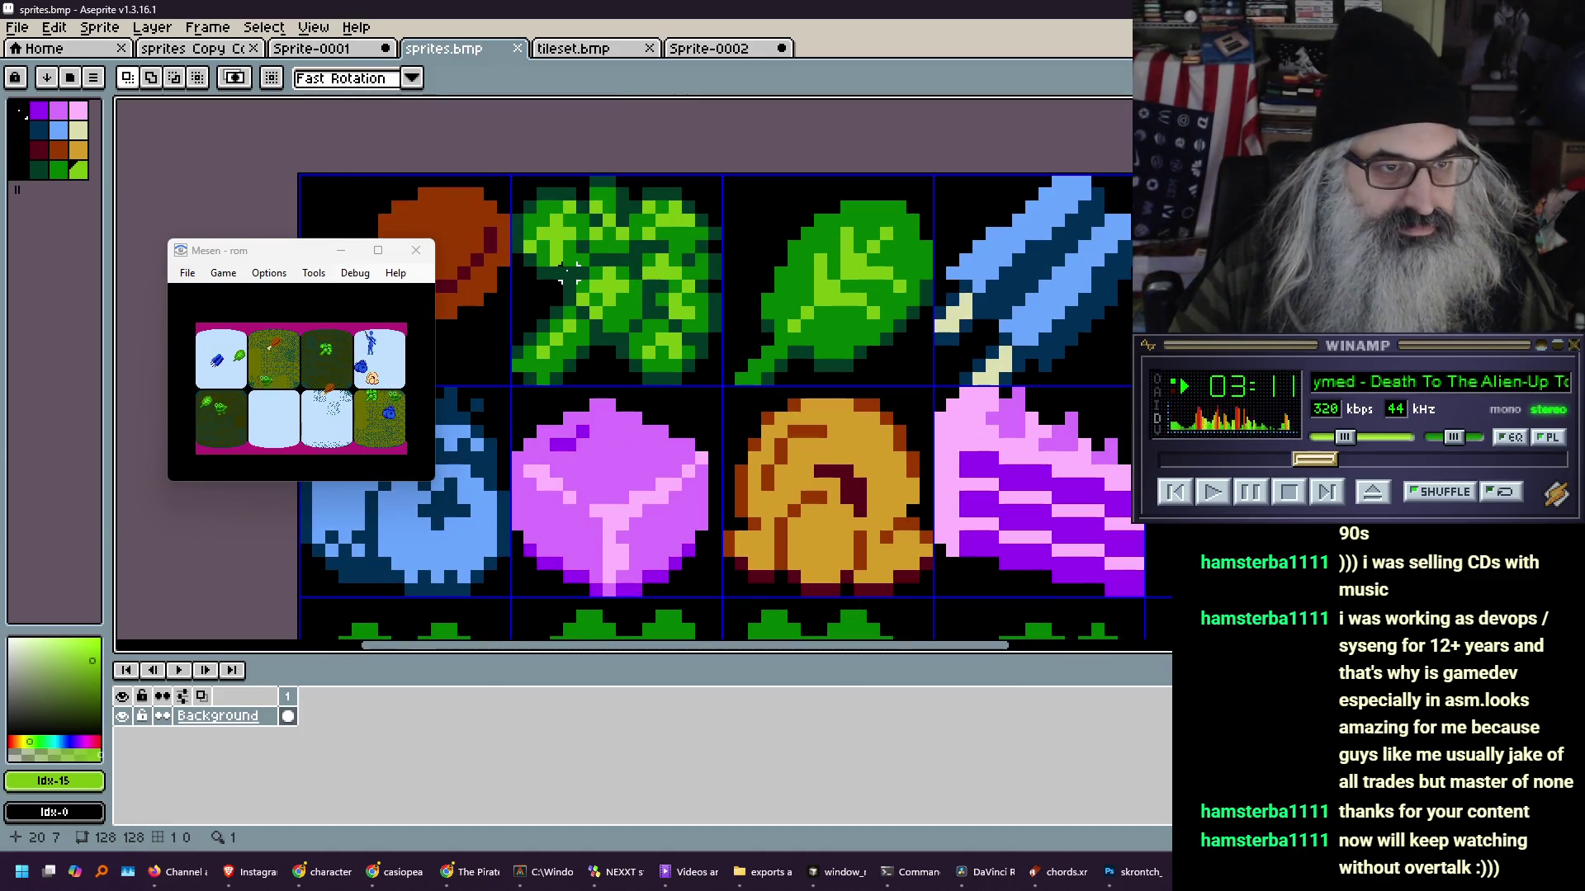
pyautogui.moveTo(570, 258); pyautogui.dragTo(628, 301)
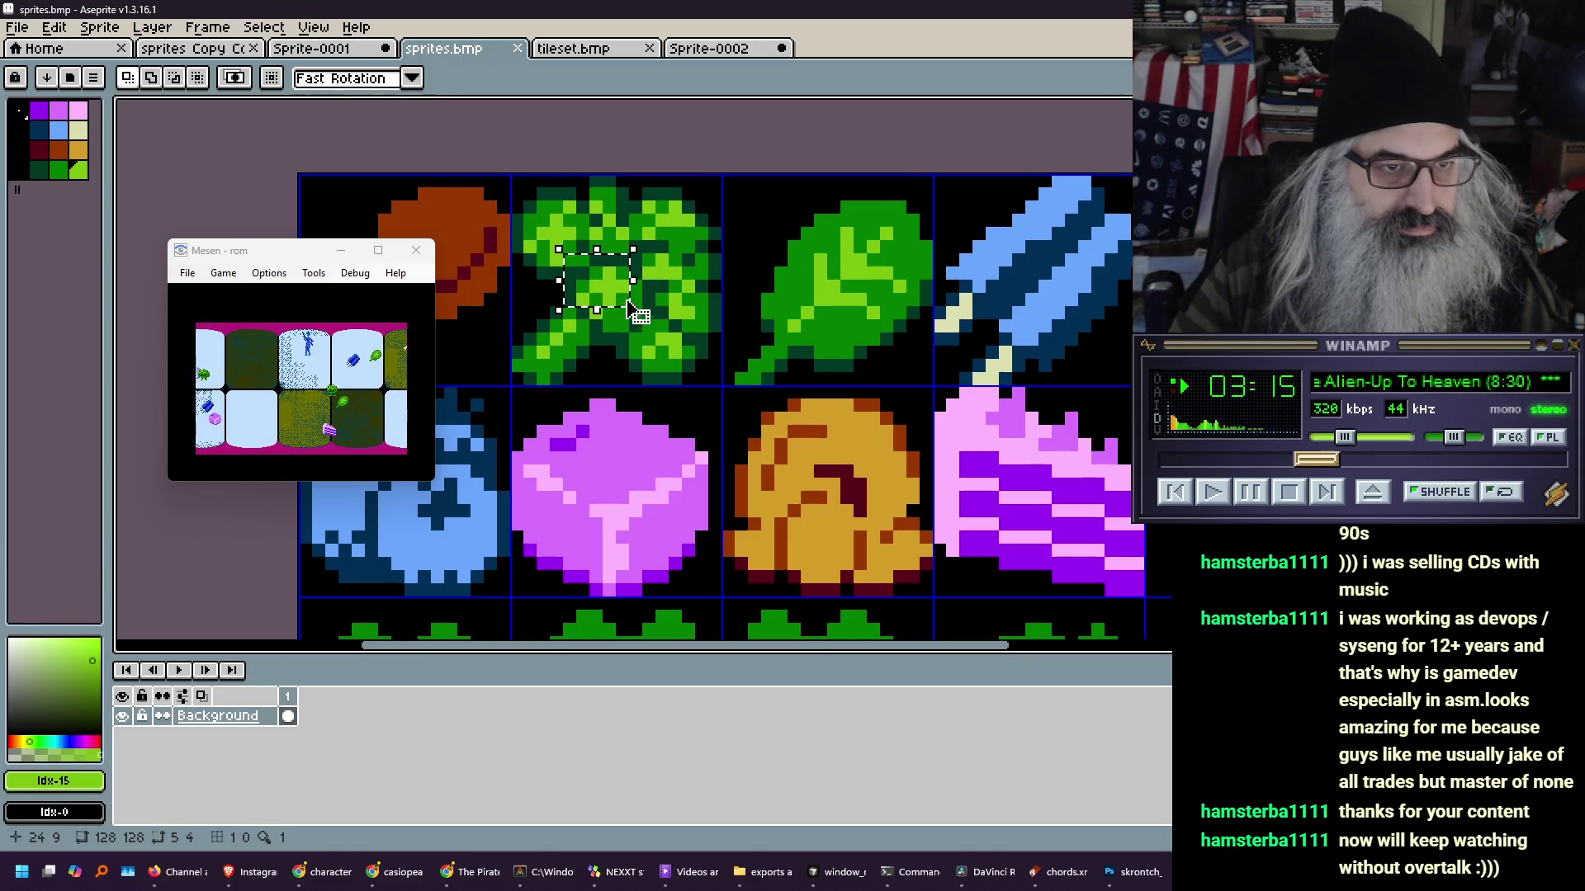
pyautogui.moveTo(623, 301); pyautogui.dragTo(611, 289)
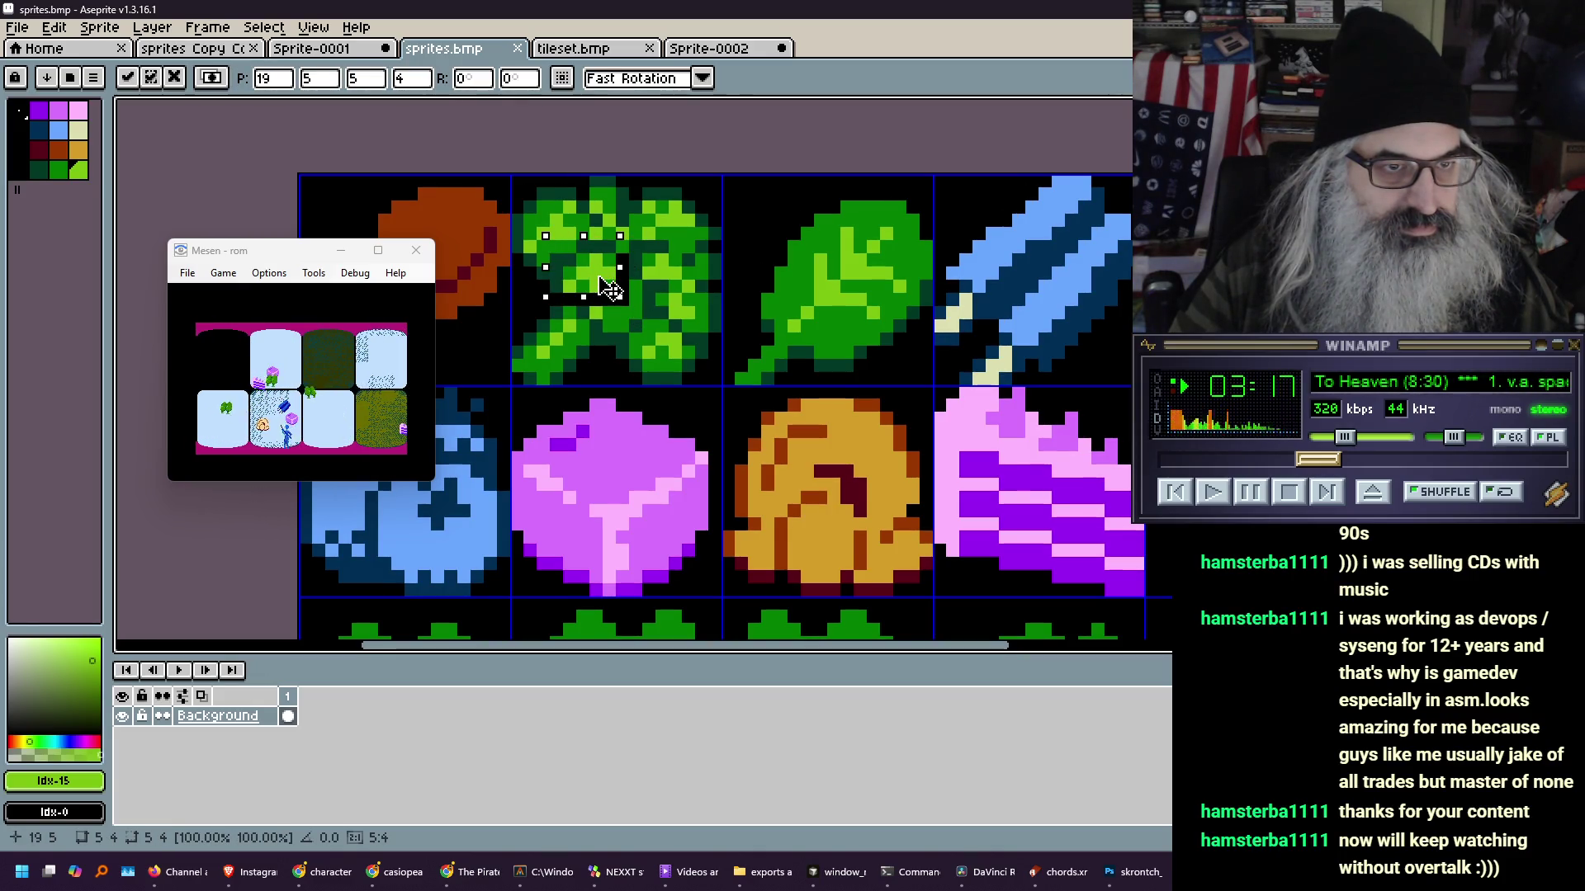
pyautogui.click(634, 324)
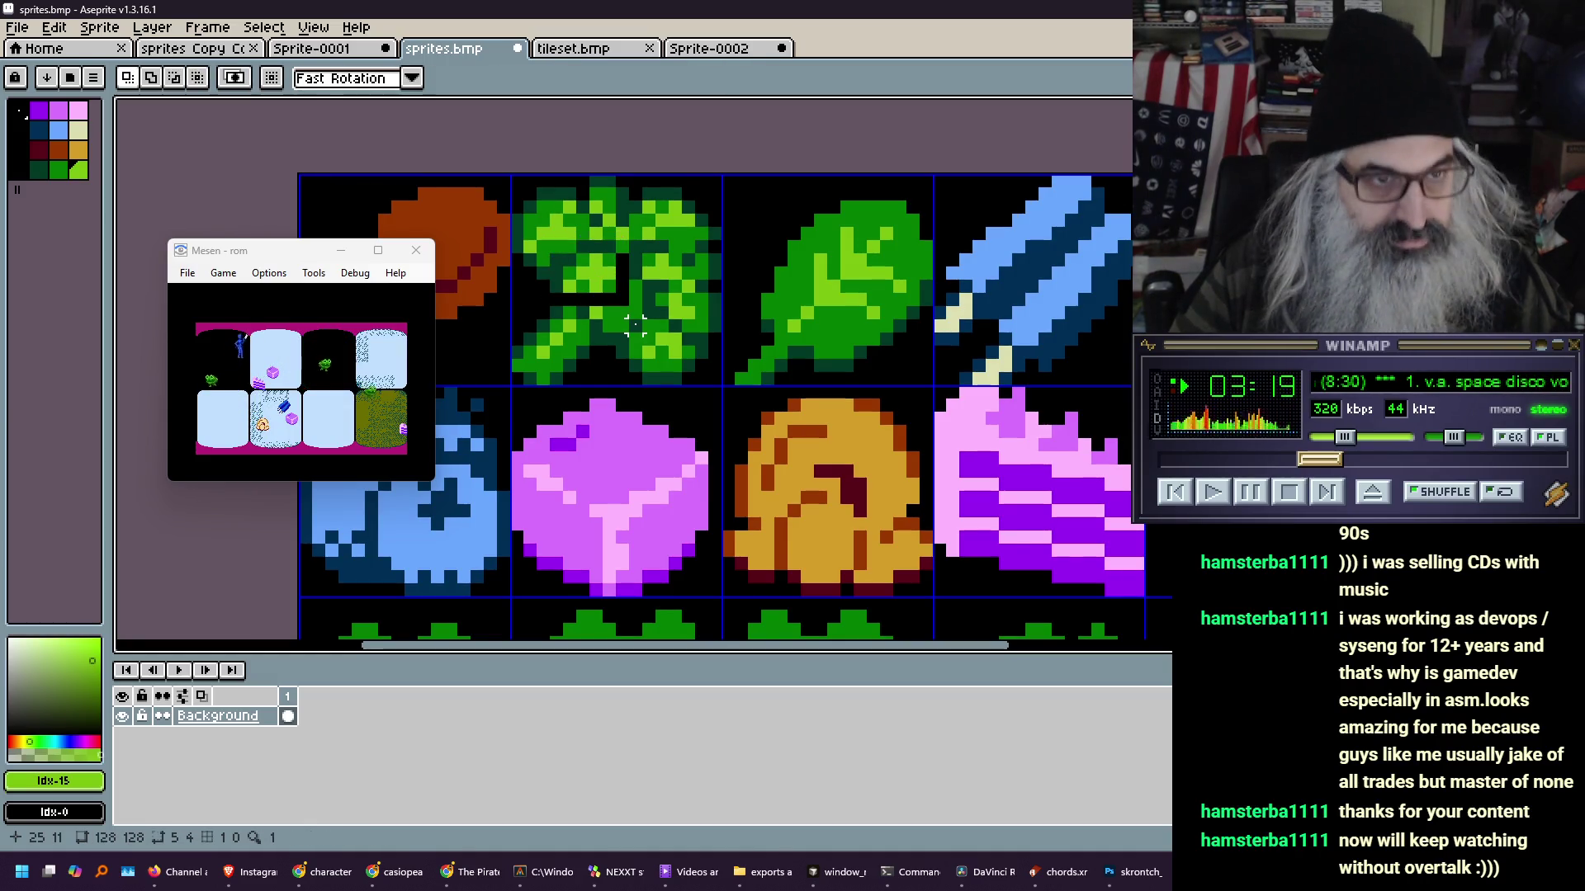
# - Sample a broccoli green and paint over the black streak in the broccoli
pyautogui.press('i')
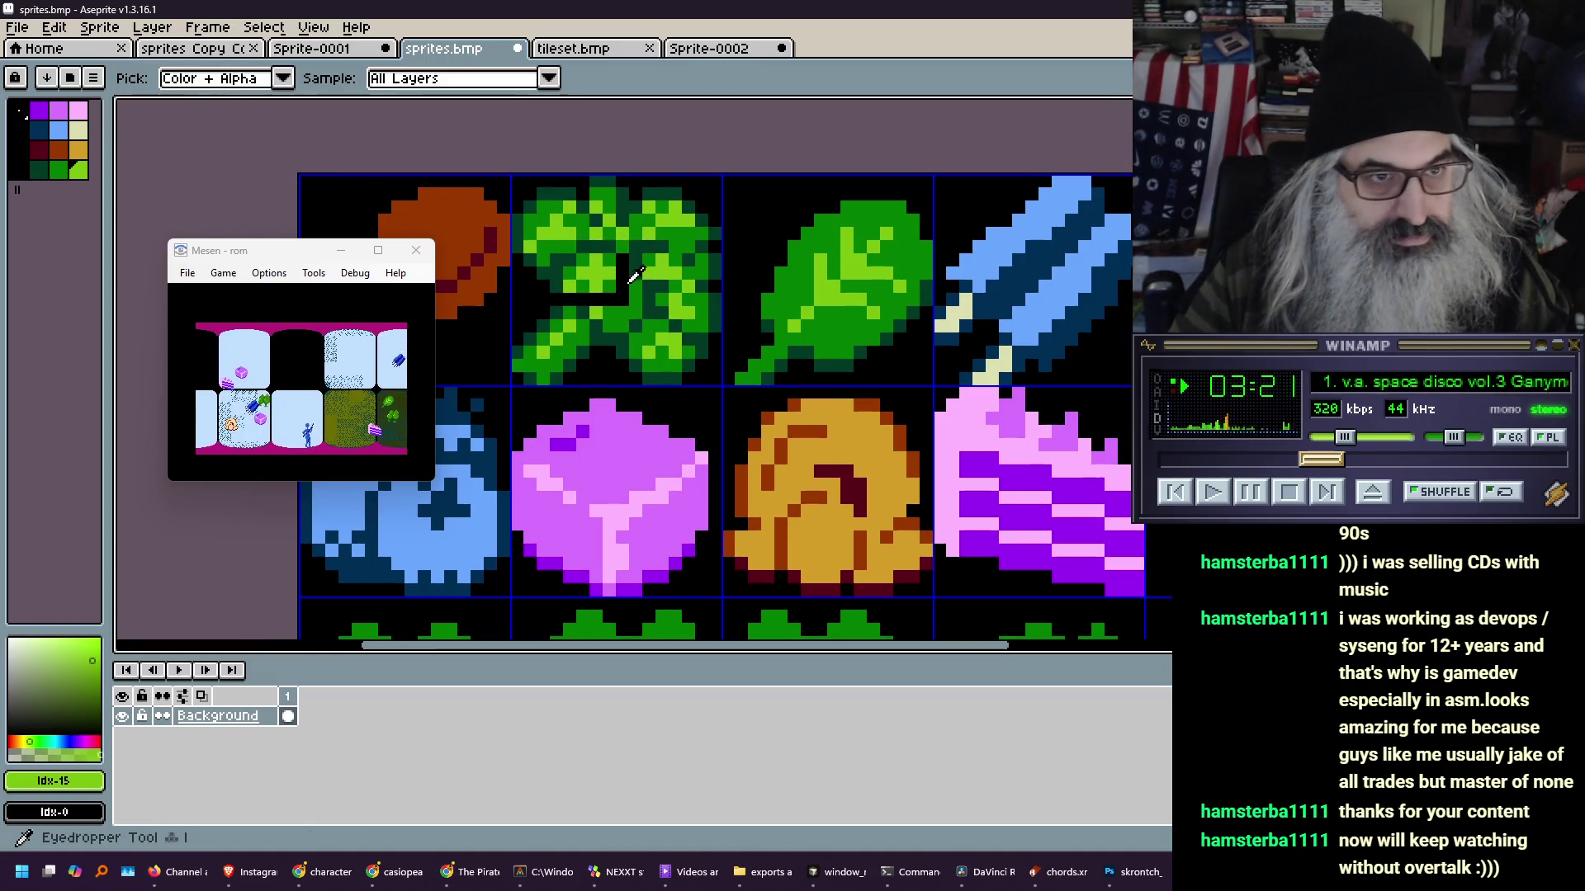
pyautogui.click(616, 261)
pyautogui.press('b')
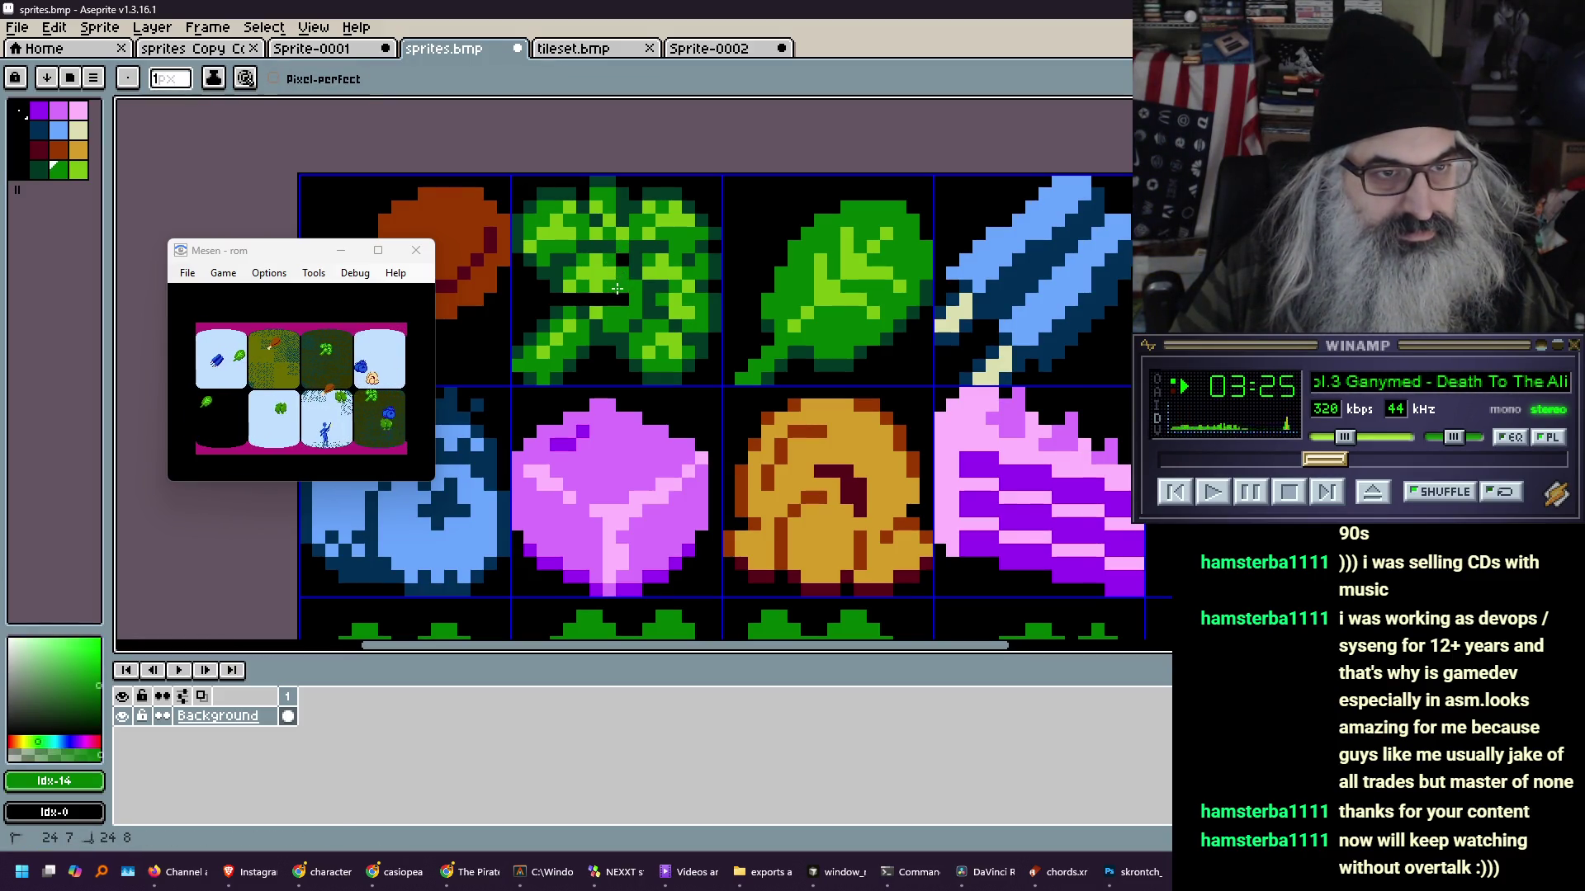
pyautogui.moveTo(617, 290); pyautogui.dragTo(584, 294)
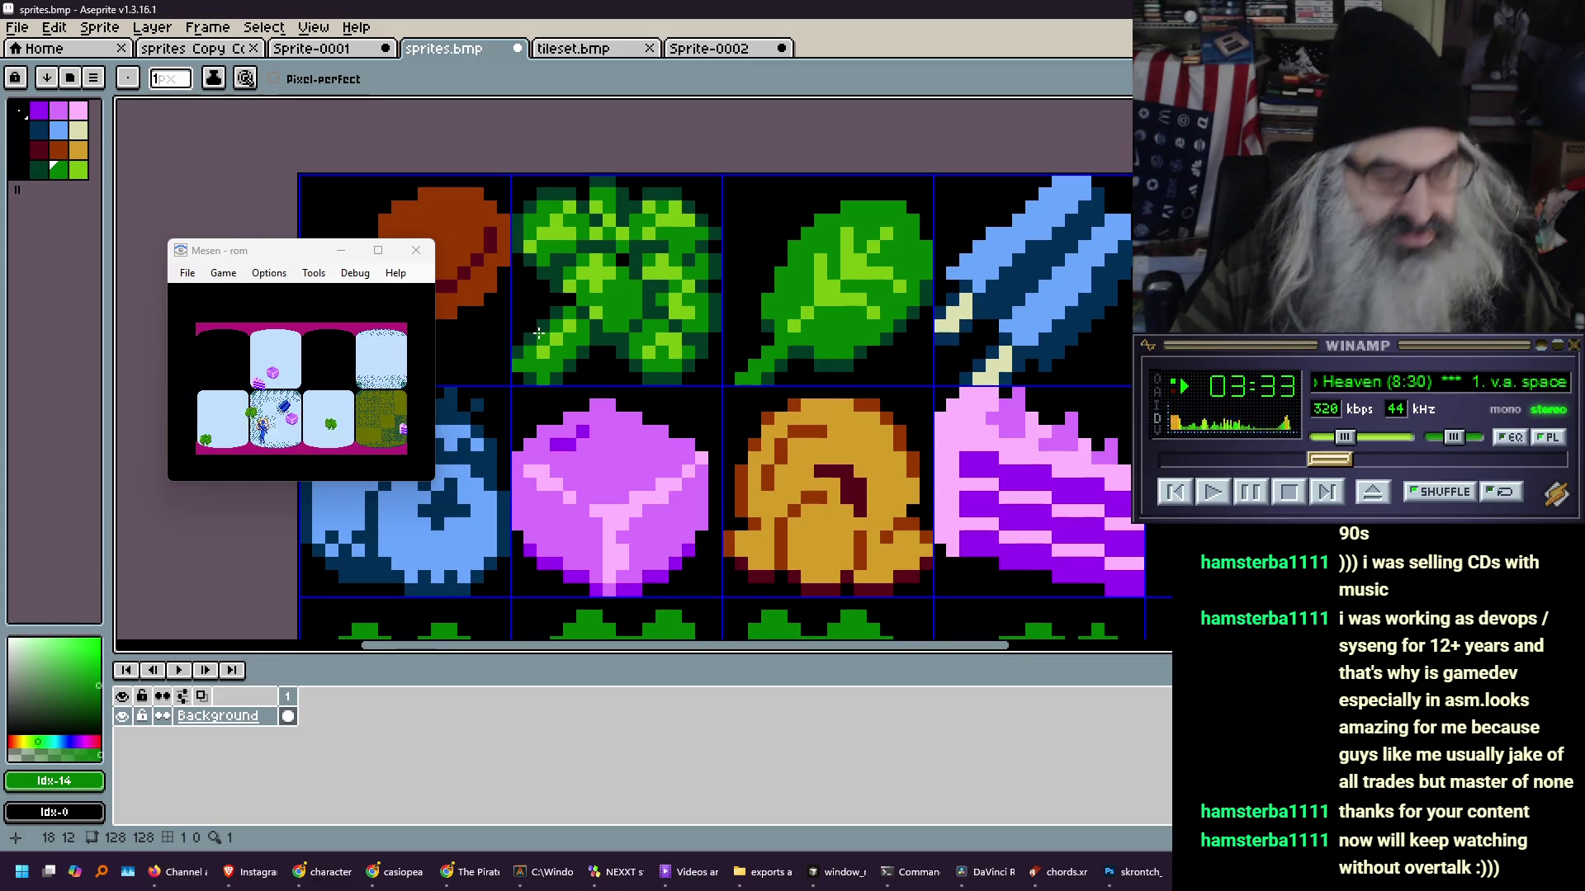
# - Make the broccoli's mid green (Idx-14) primary and its light green (Idx-15) secondary
pyautogui.keyDown('alt'); pyautogui.click(644, 254); pyautogui.keyUp('alt')
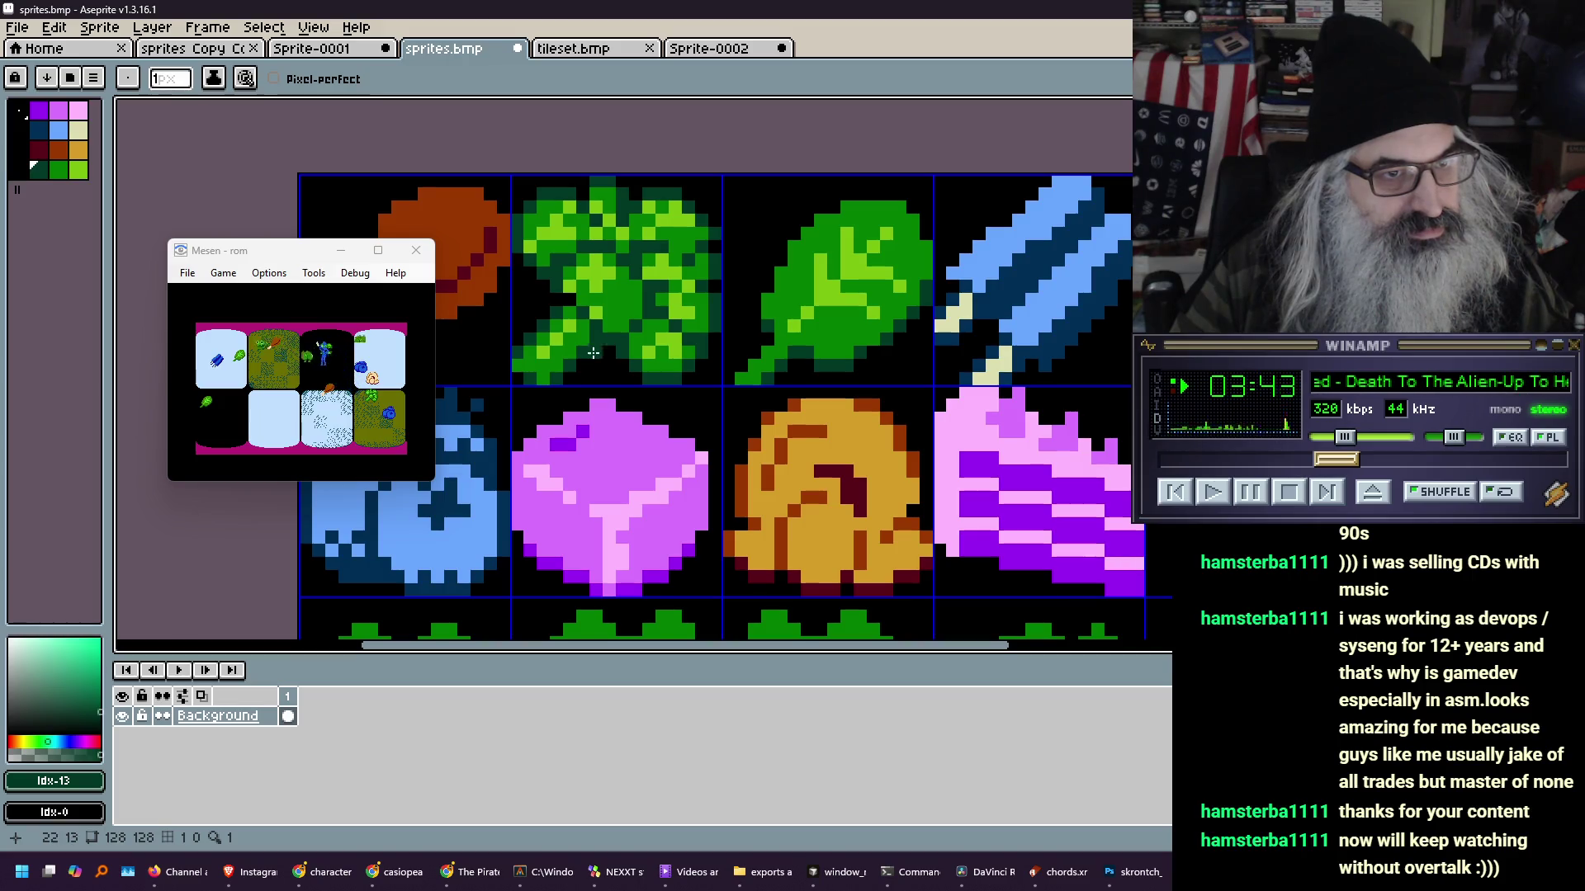
pyautogui.keyDown('alt'); pyautogui.click(596, 311); pyautogui.keyUp('alt')
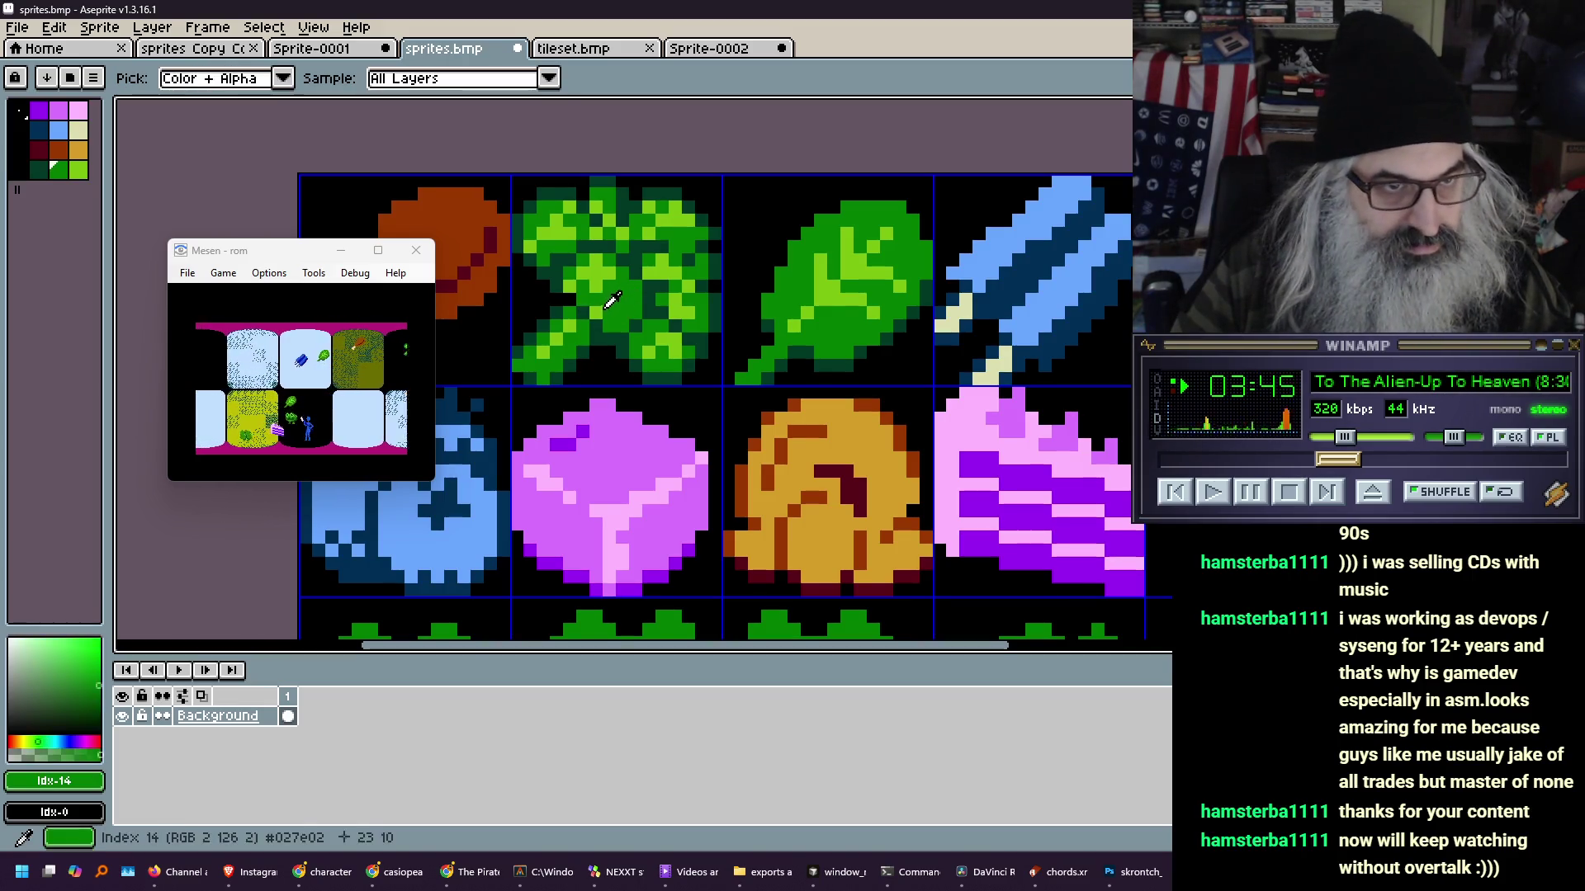
pyautogui.keyDown('alt'); pyautogui.click(611, 299); pyautogui.keyUp('alt')
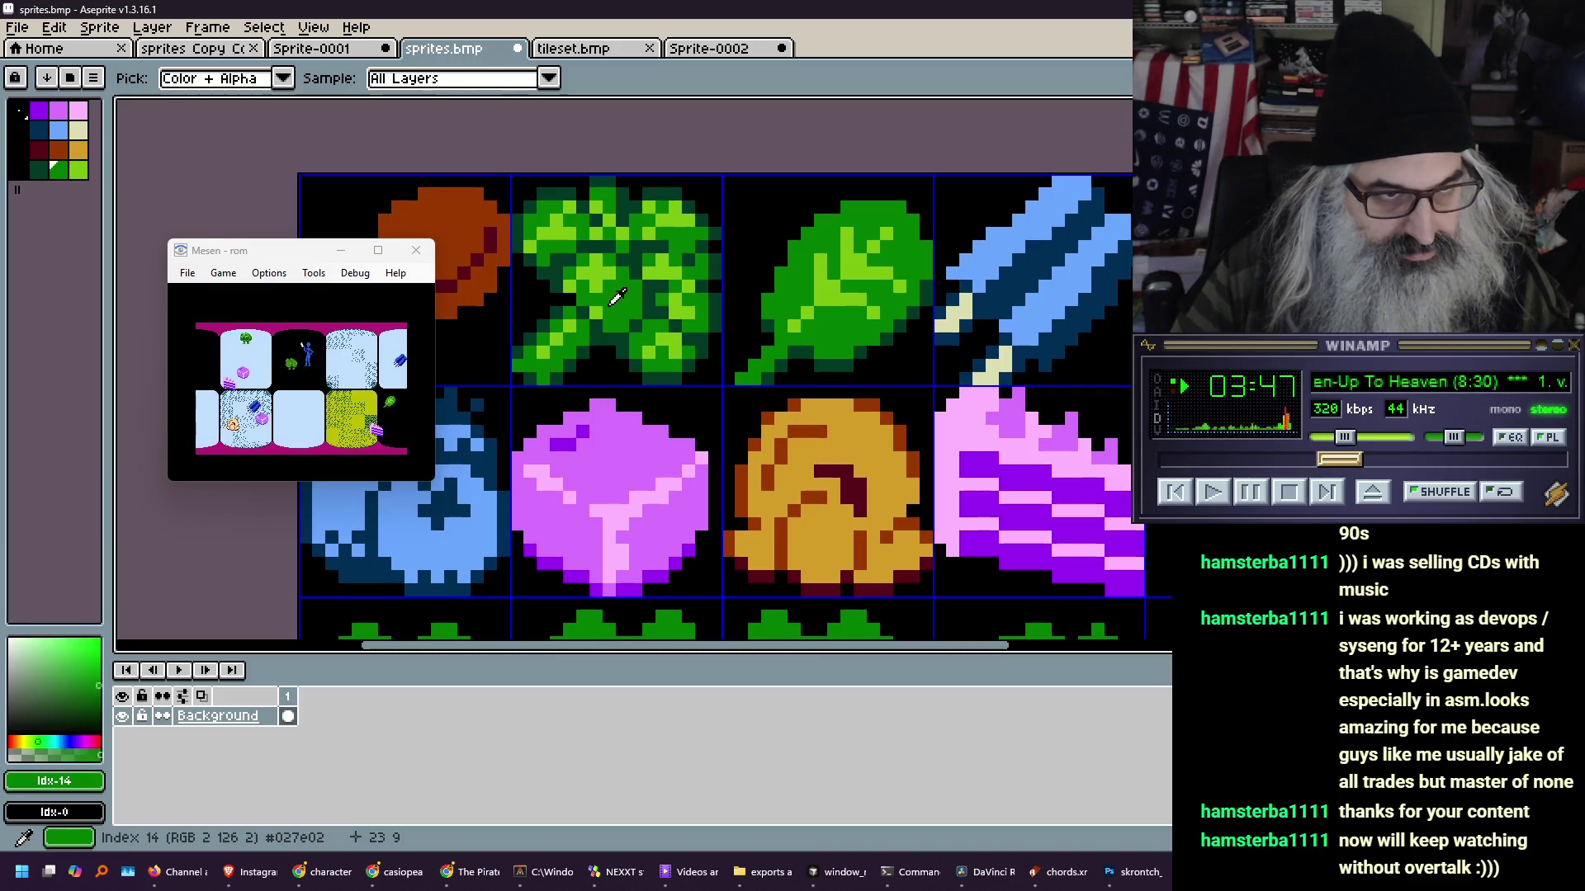
pyautogui.keyDown('alt'); pyautogui.rightClick(599, 310); pyautogui.keyUp('alt')
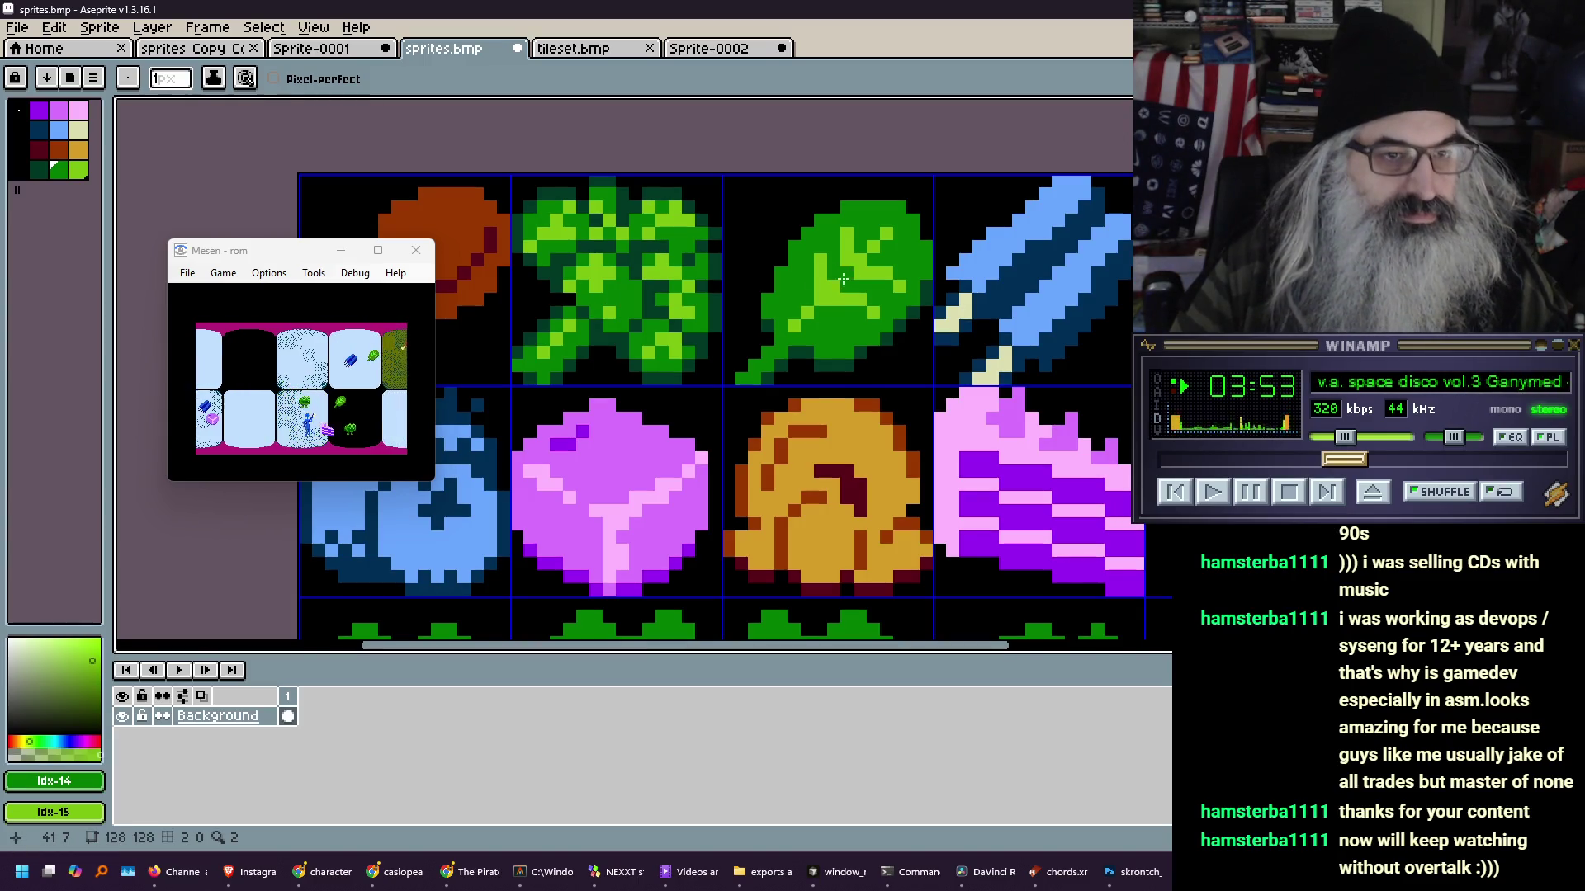
# - Zoom out to check the whole sheet and undo the last two pencil strokes on the broccoli
pyautogui.scroll(-1, 722, 249)
pyautogui.scroll(-2, 645, 348)
pyautogui.scroll(-3, 645, 347)
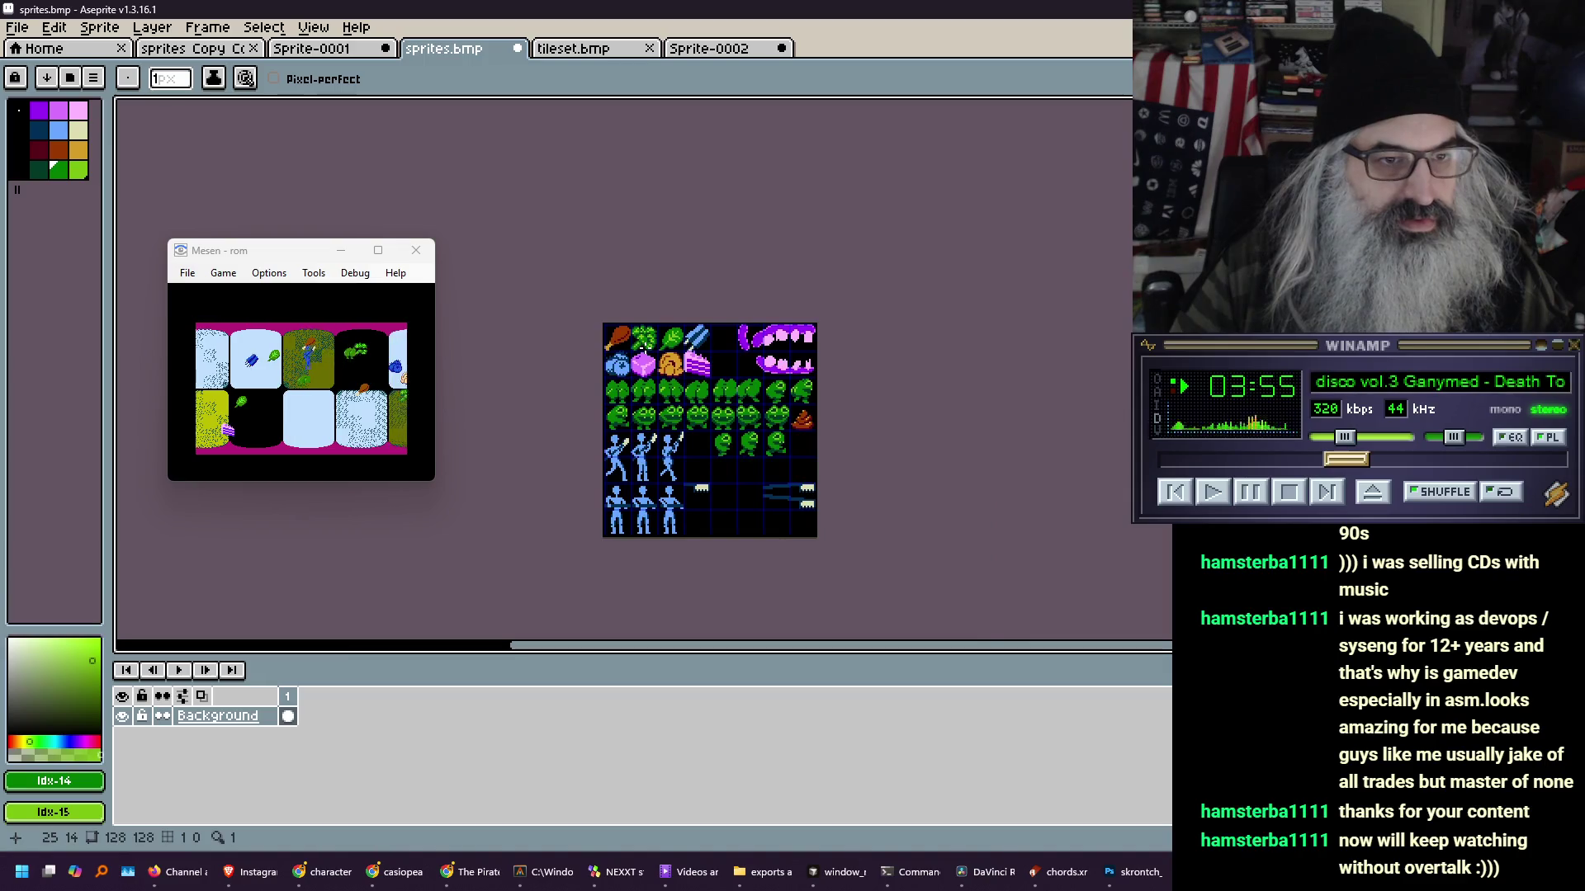
pyautogui.scroll(2, 645, 348)
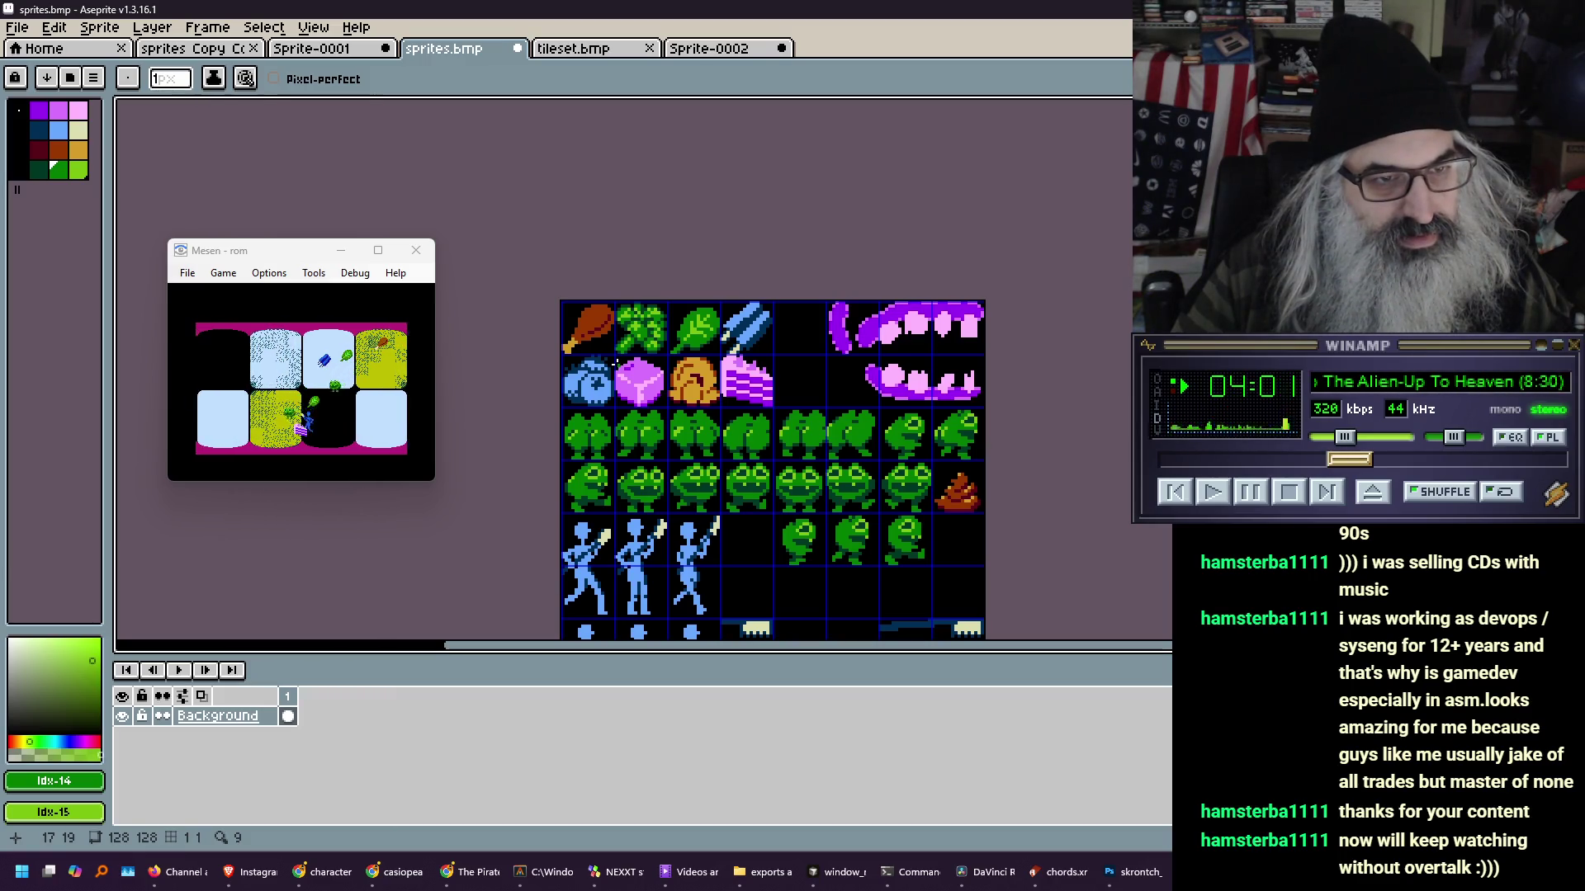
pyautogui.scroll(4, 615, 361)
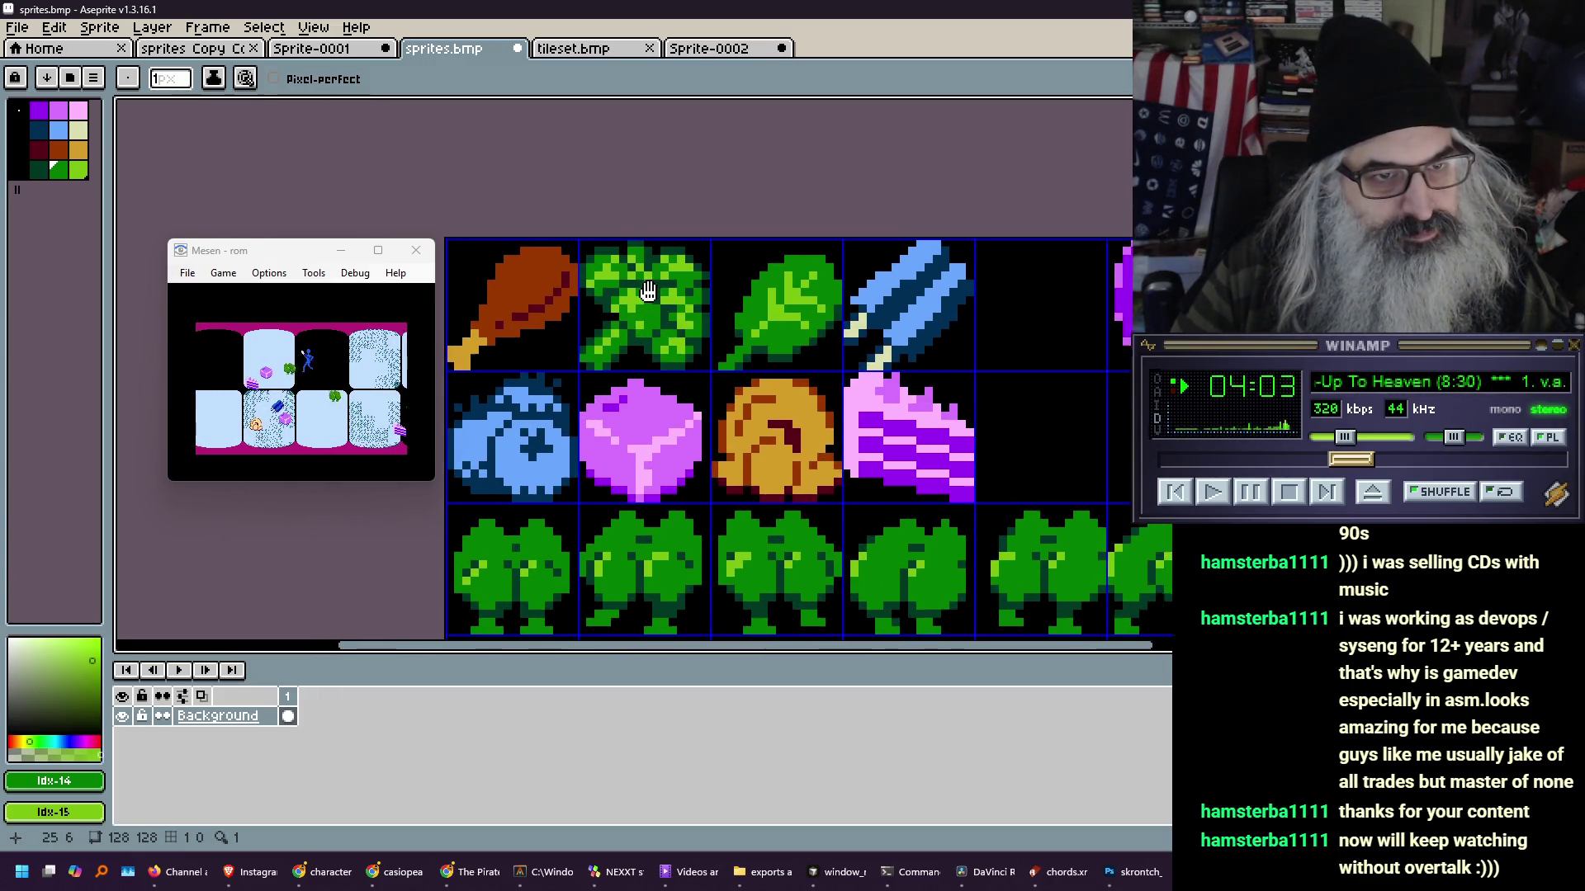
pyautogui.scroll(2, 631, 363)
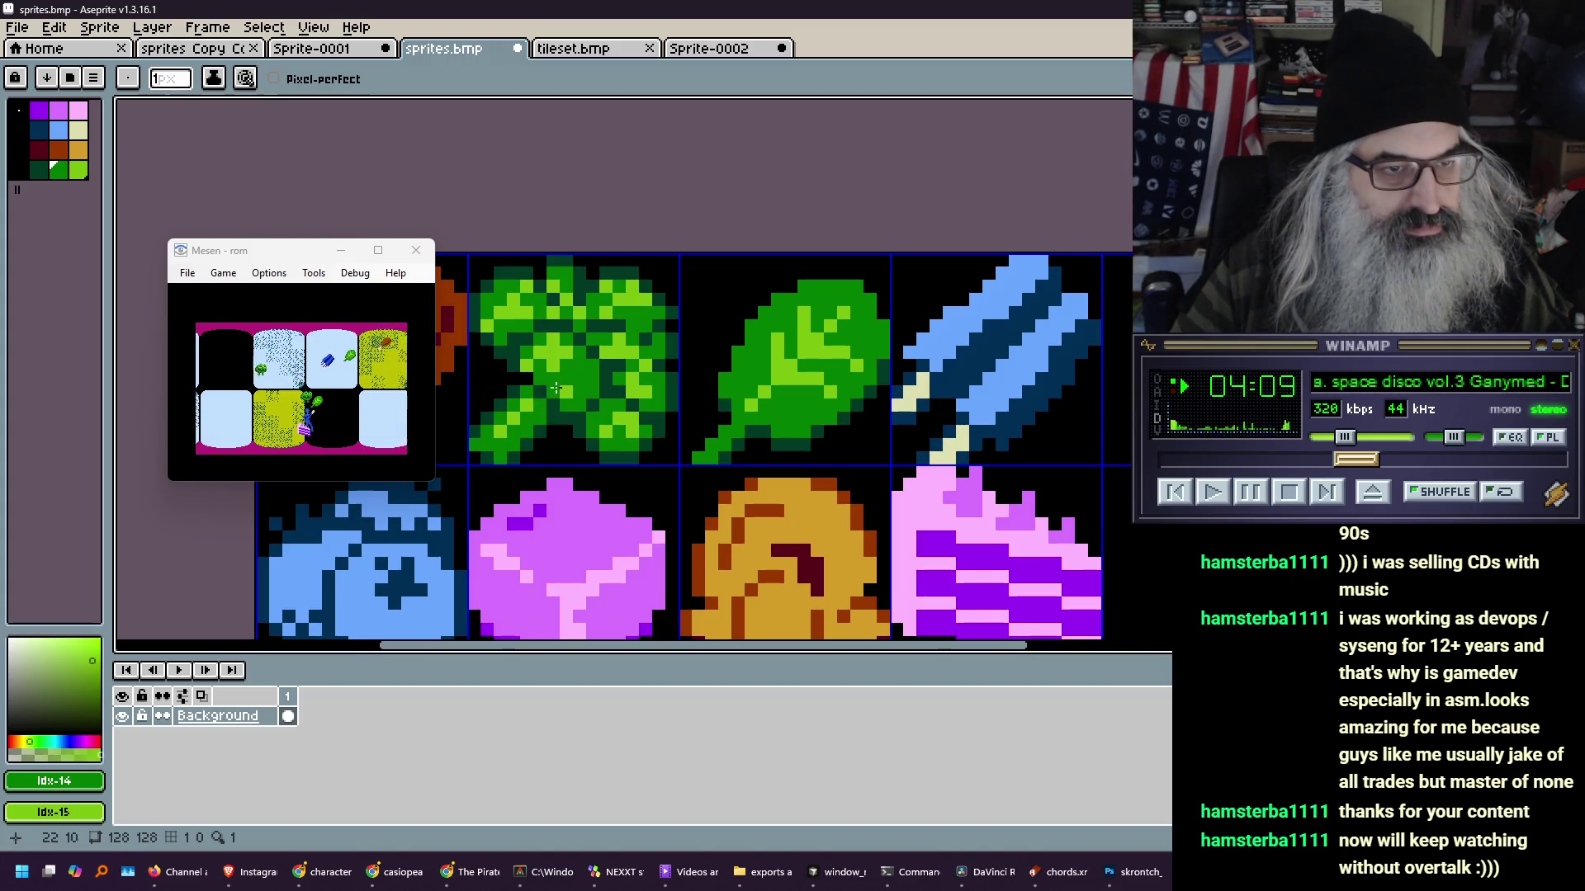
pyautogui.scroll(-3, 602, 339)
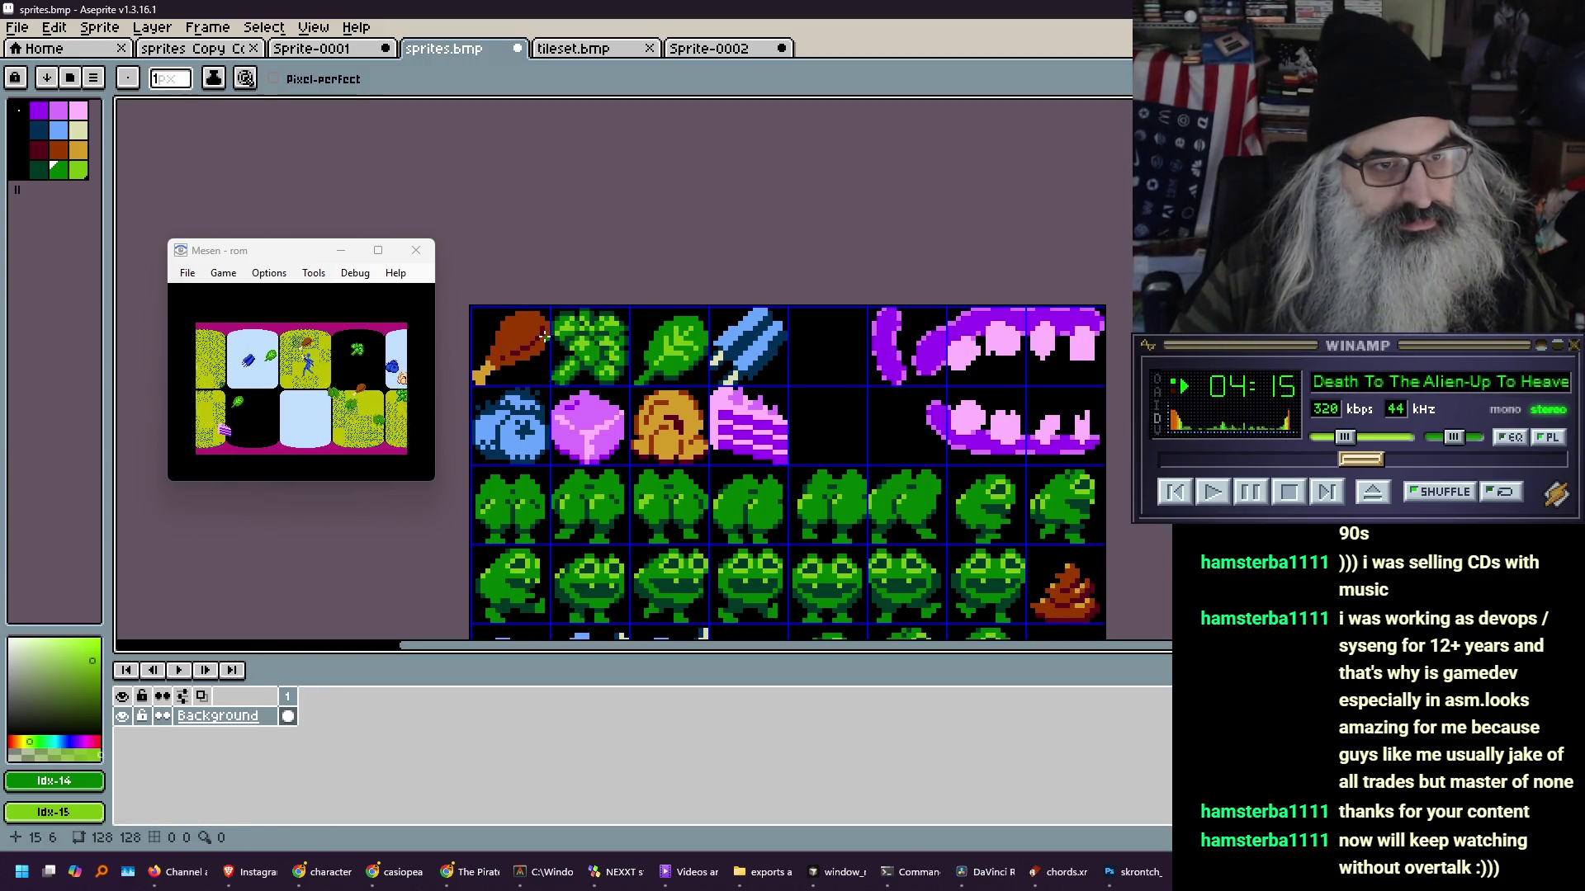
pyautogui.scroll(3, 545, 337)
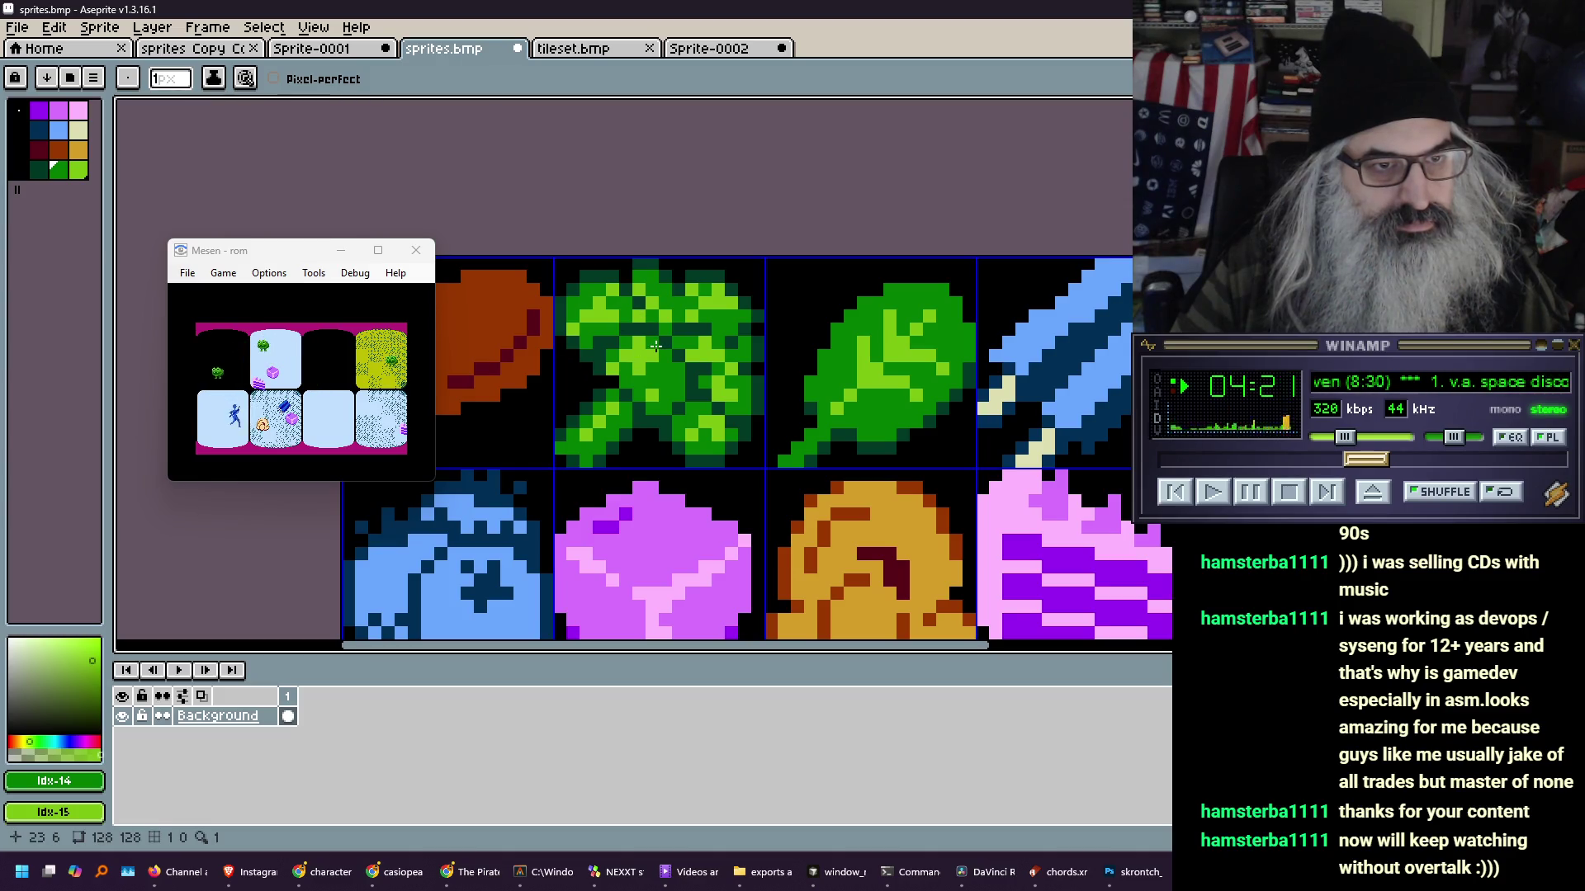
pyautogui.scroll(-3, 560, 374)
pyautogui.scroll(-2, 588, 400)
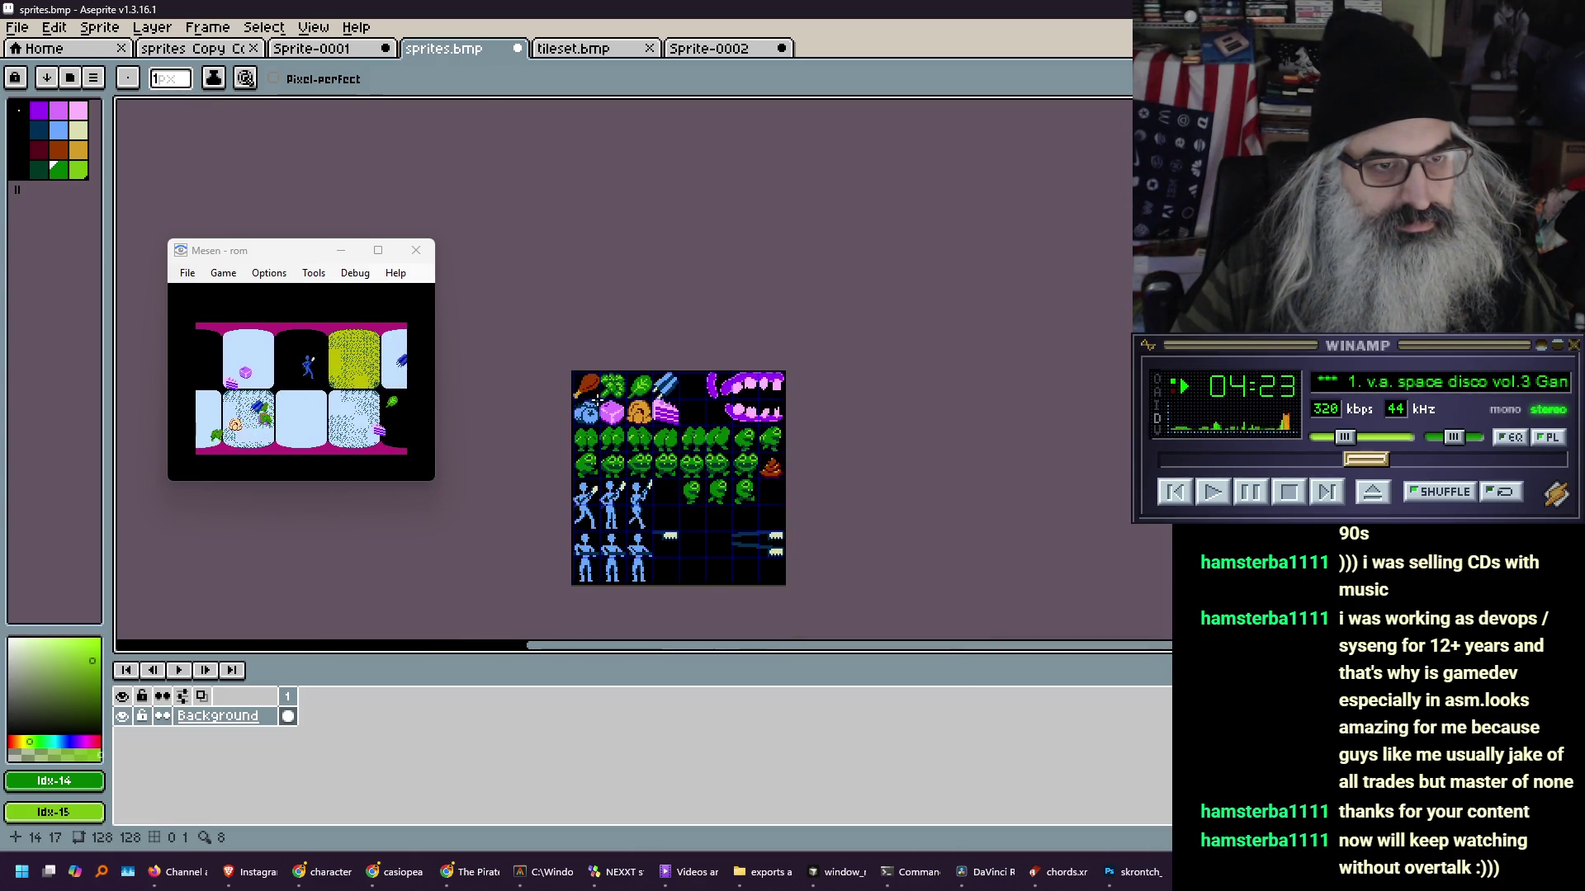
pyautogui.scroll(4, 595, 403)
pyautogui.press('v')
pyautogui.hotkey('ctrl', 'z')
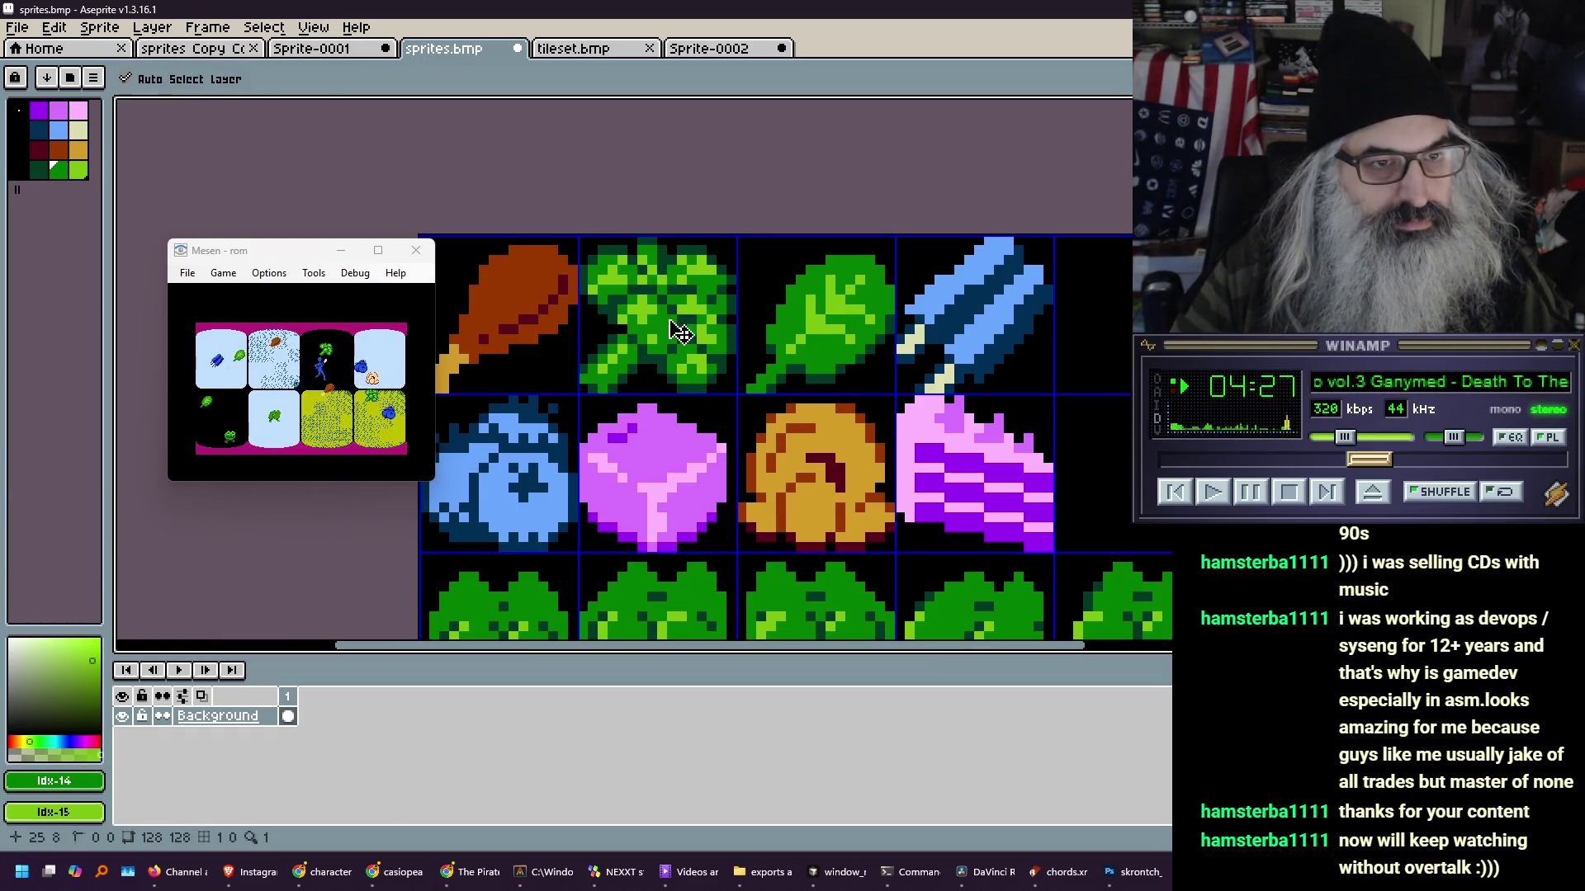
pyautogui.press('b')
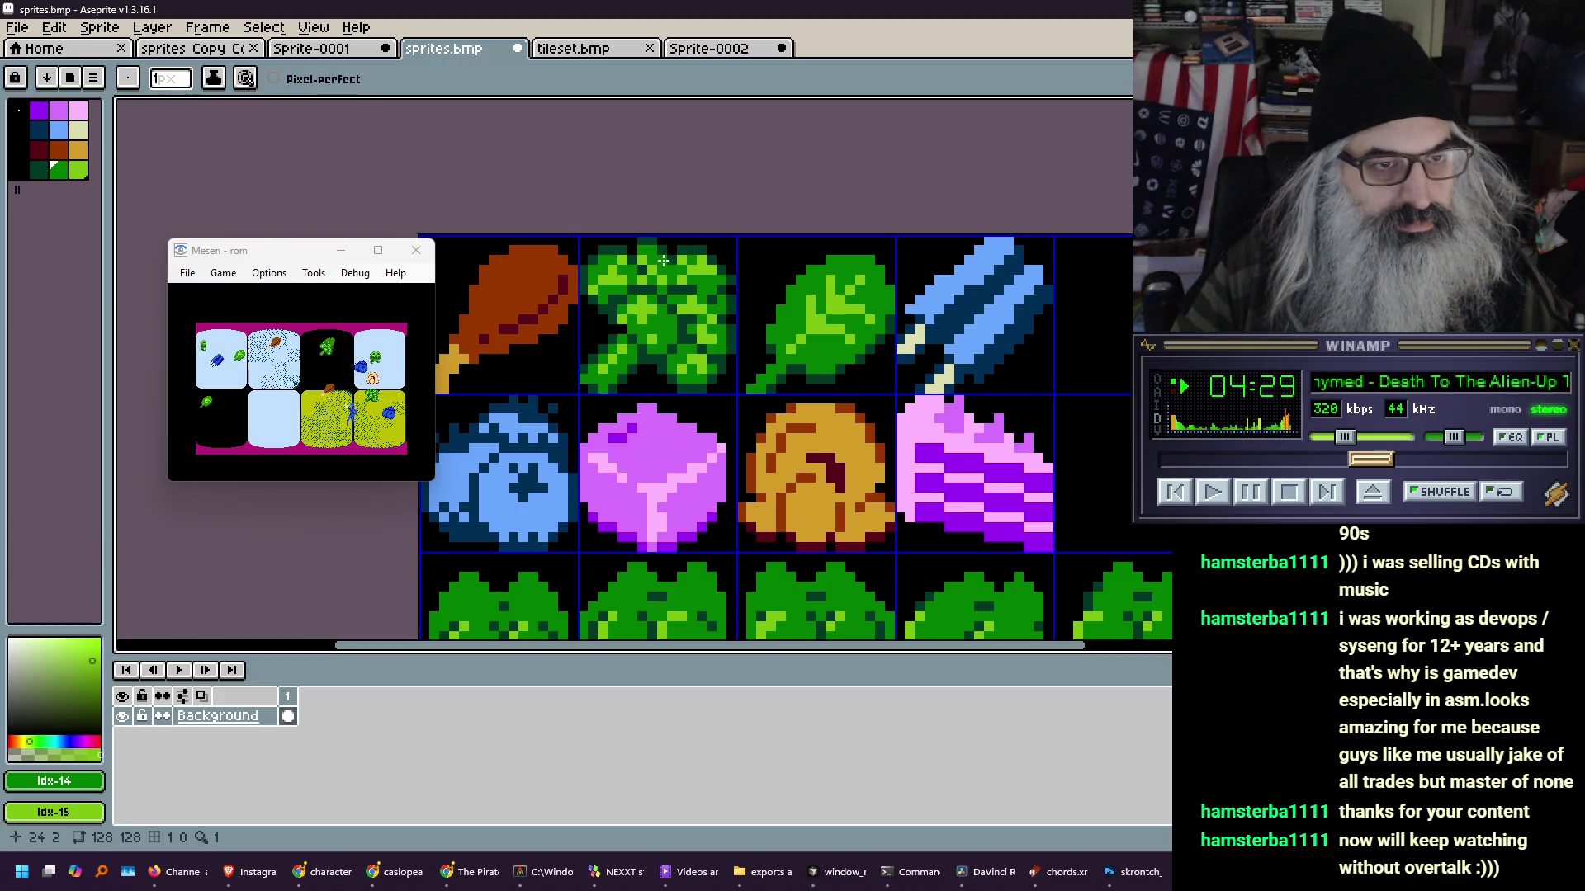
pyautogui.scroll(-2, 640, 331)
pyautogui.scroll(-1, 627, 346)
pyautogui.scroll(1, 624, 352)
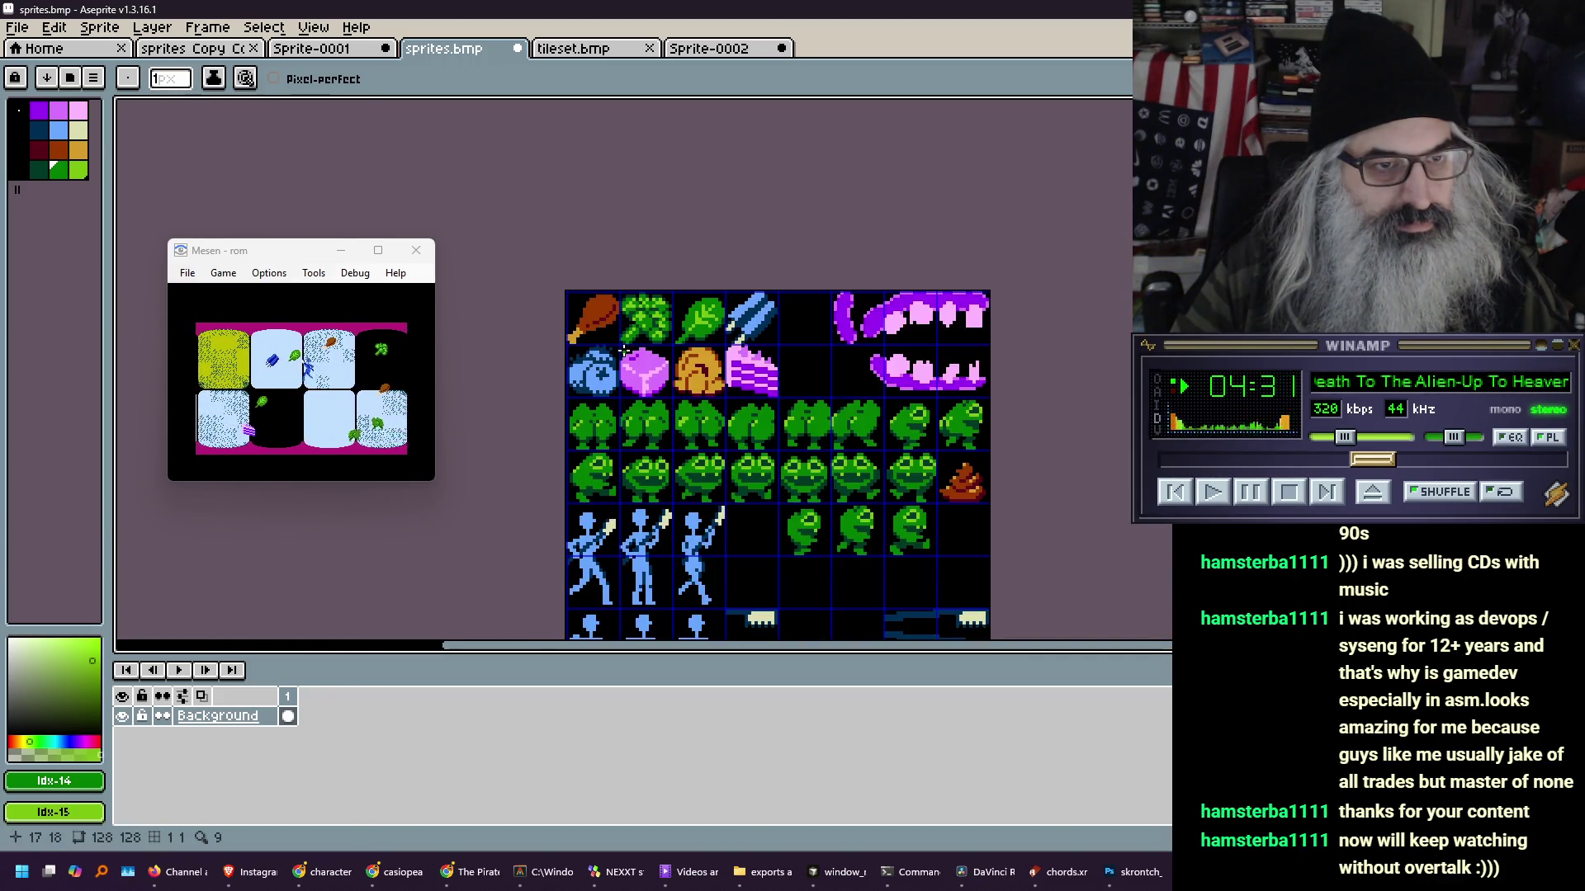
pyautogui.hotkey('ctrl', 'z')
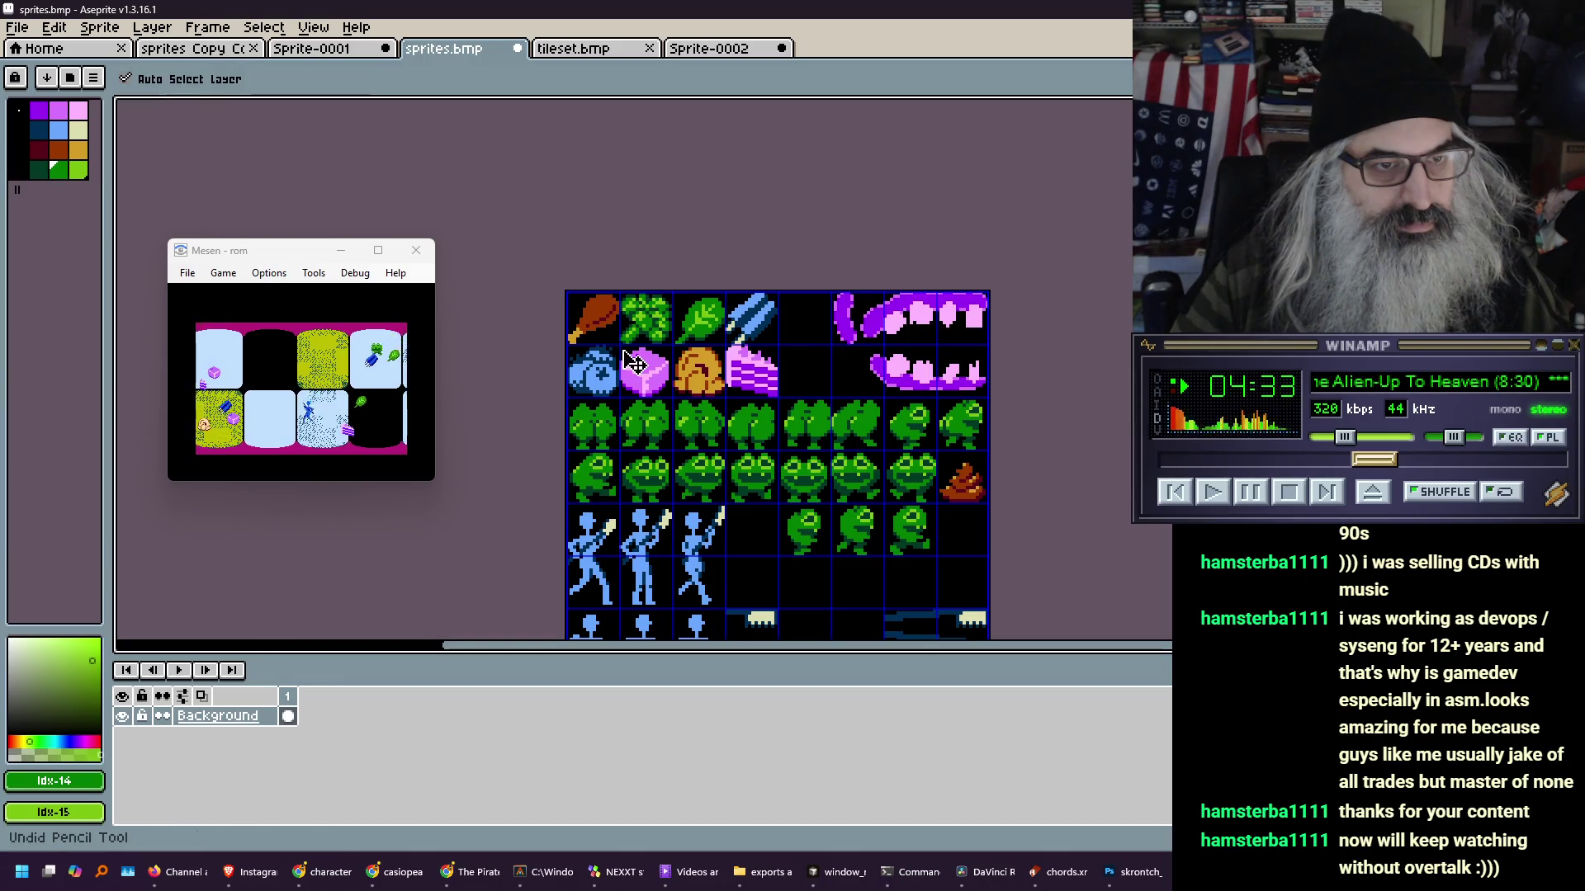
pyautogui.scroll(5, 640, 350)
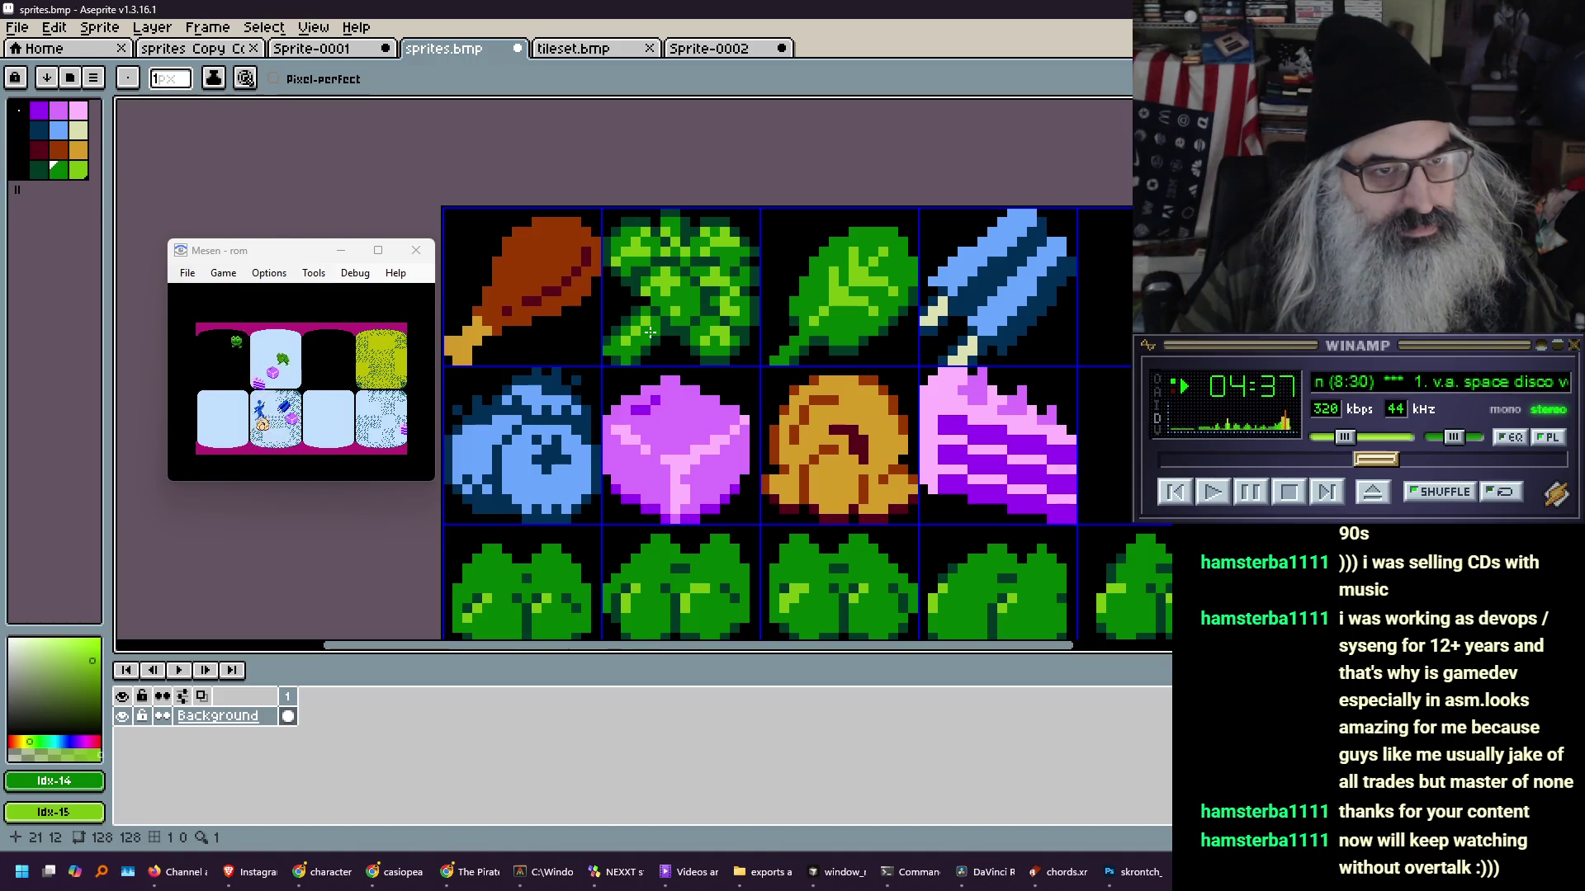
pyautogui.press('ctrl')
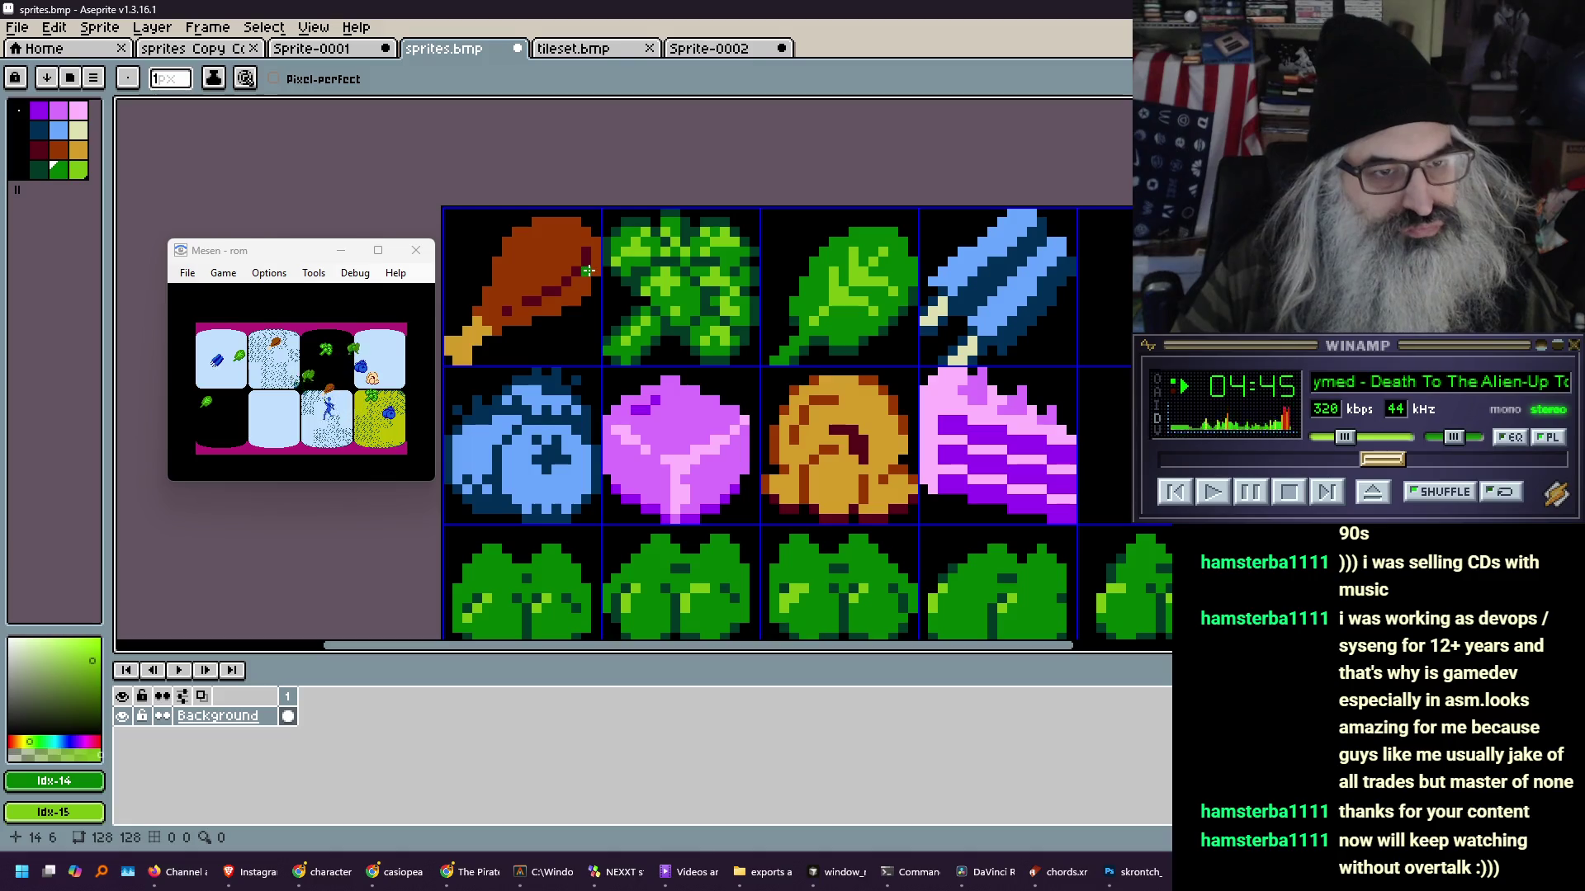
# - Pan across the top row of food sprites and bring the broccoli fully back into view
pyautogui.scroll(-1, 587, 270)
pyautogui.scroll(-3, 681, 322)
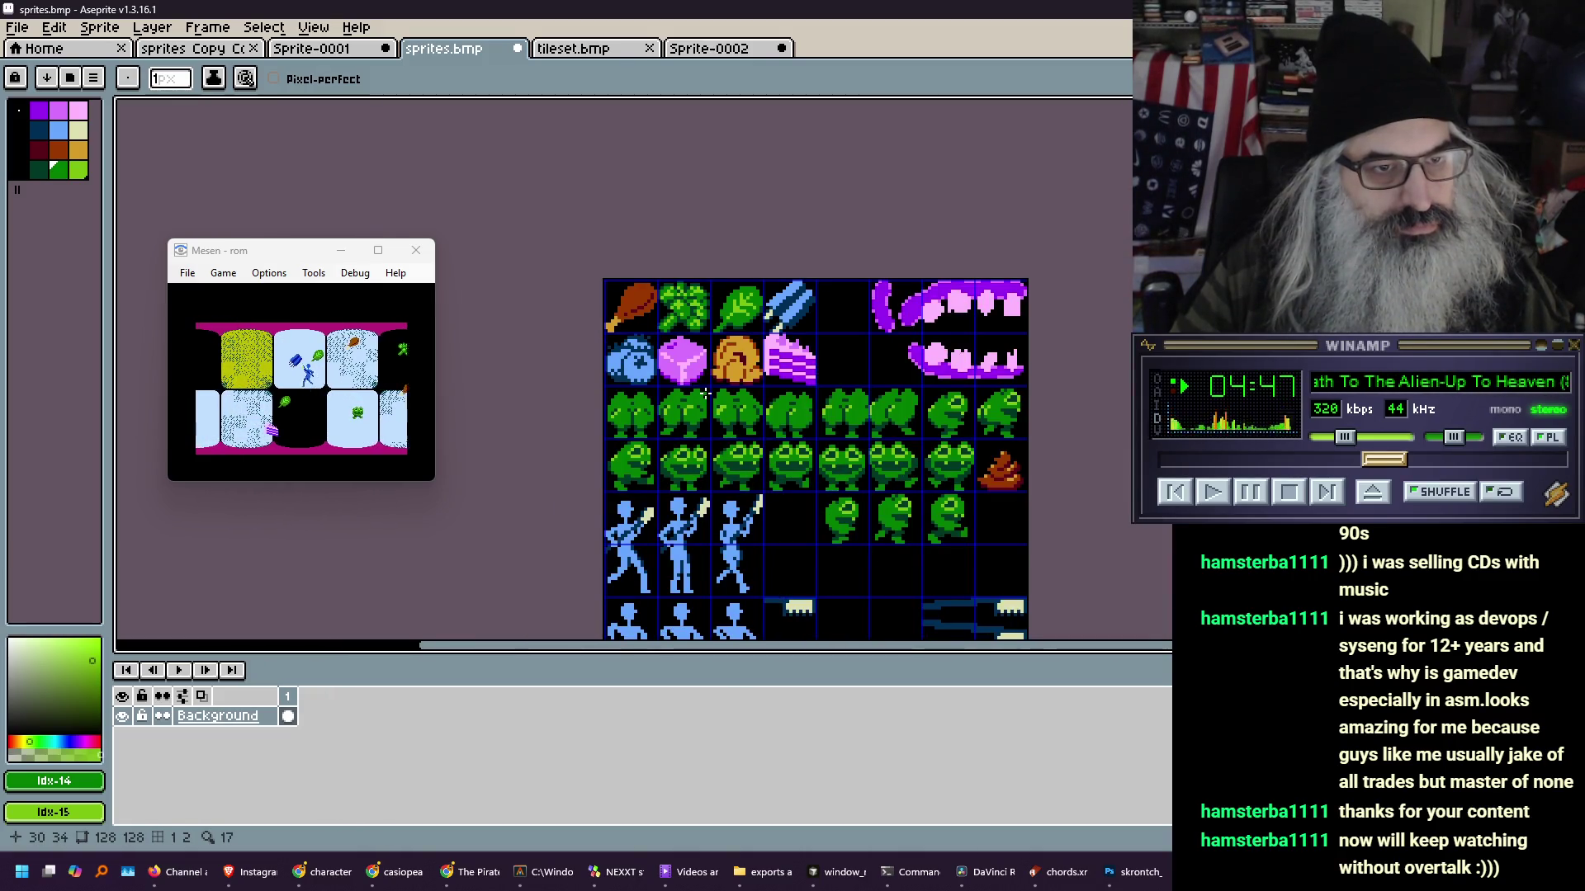
pyautogui.scroll(2, 676, 367)
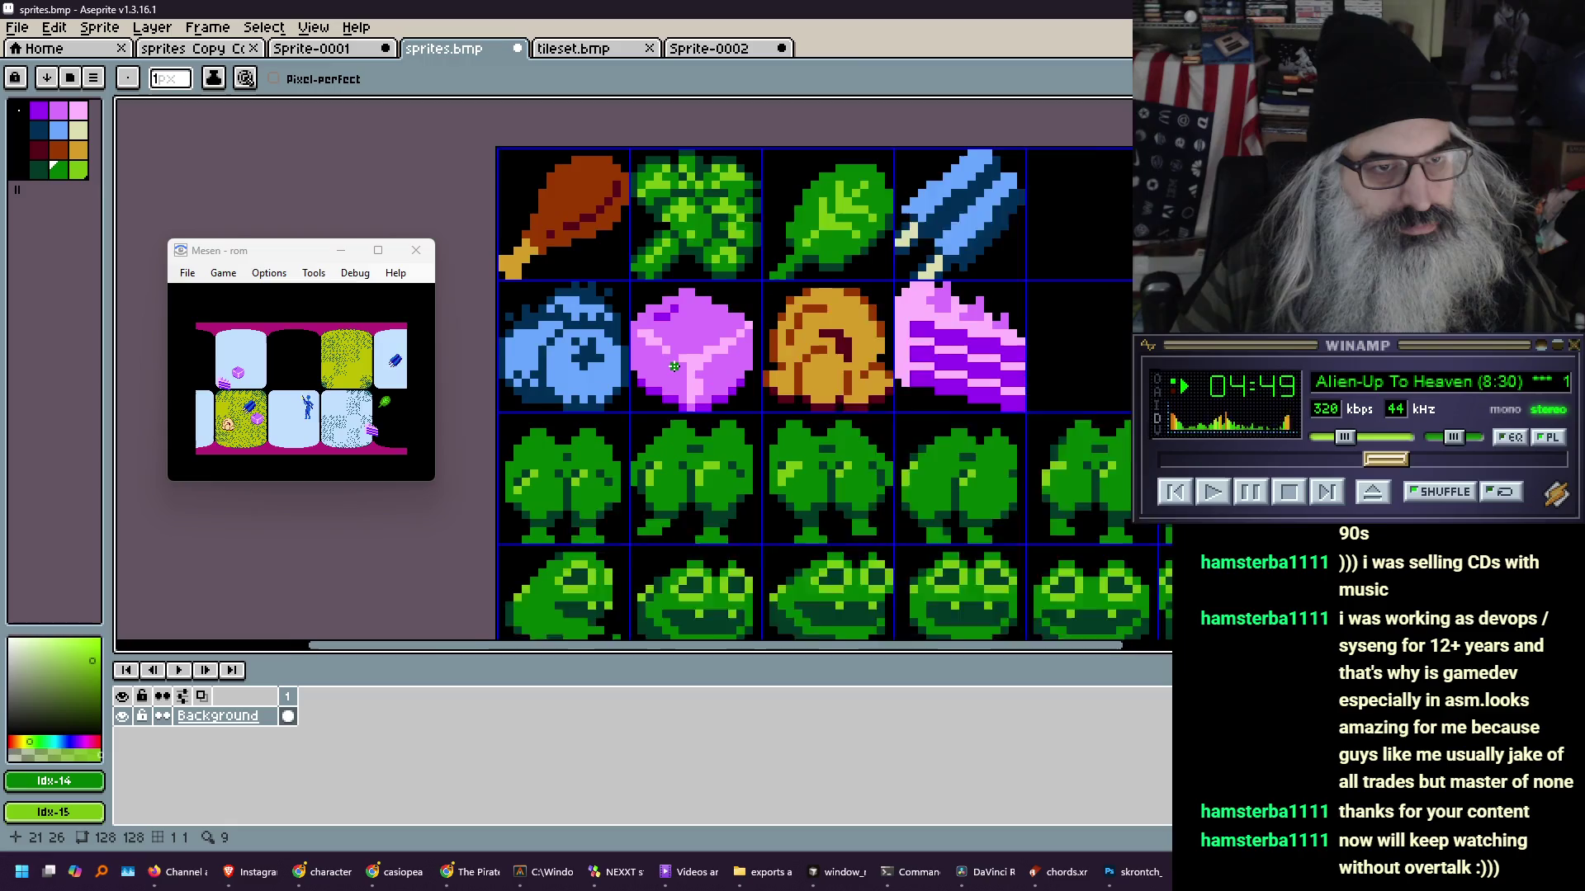
pyautogui.scroll(2, 675, 368)
pyautogui.moveTo(710, 174); pyautogui.dragTo(681, 298)
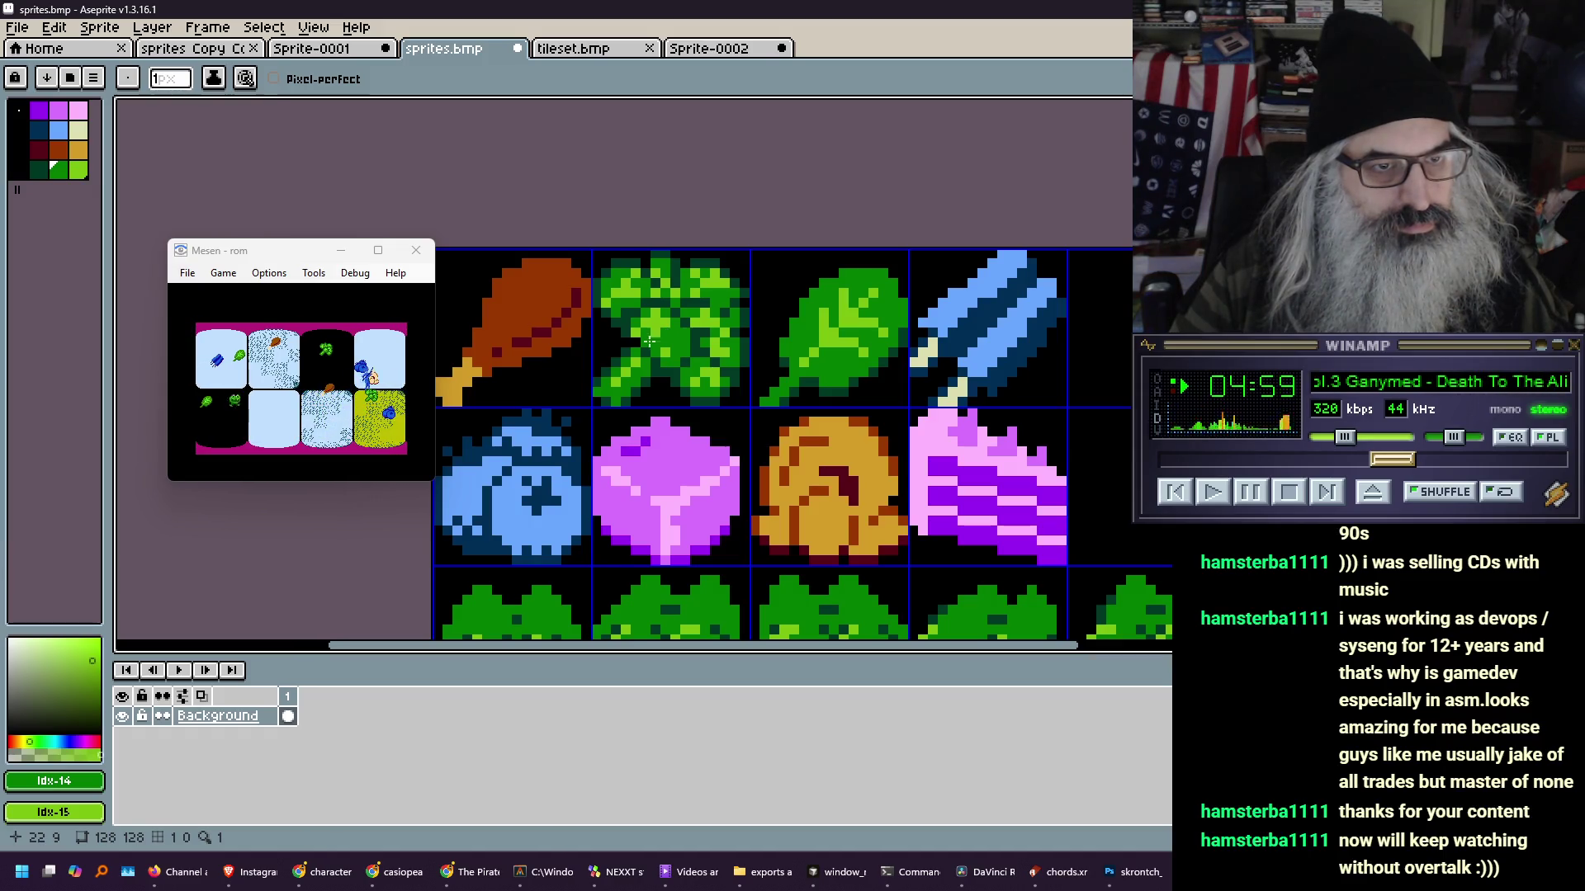
pyautogui.scroll(-3, 622, 340)
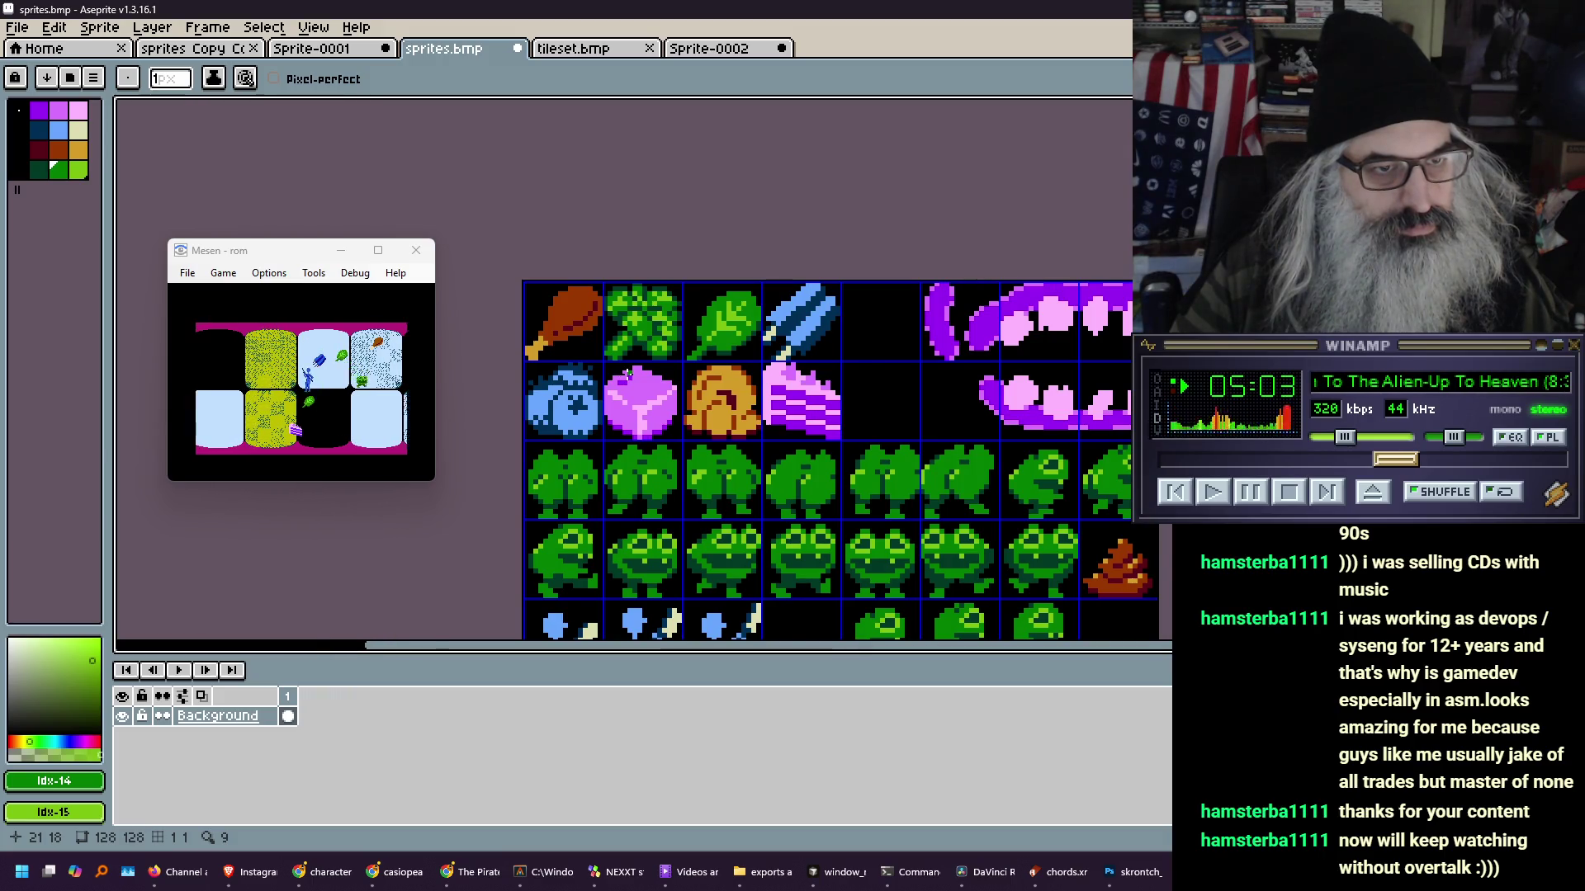
pyautogui.scroll(3, 627, 373)
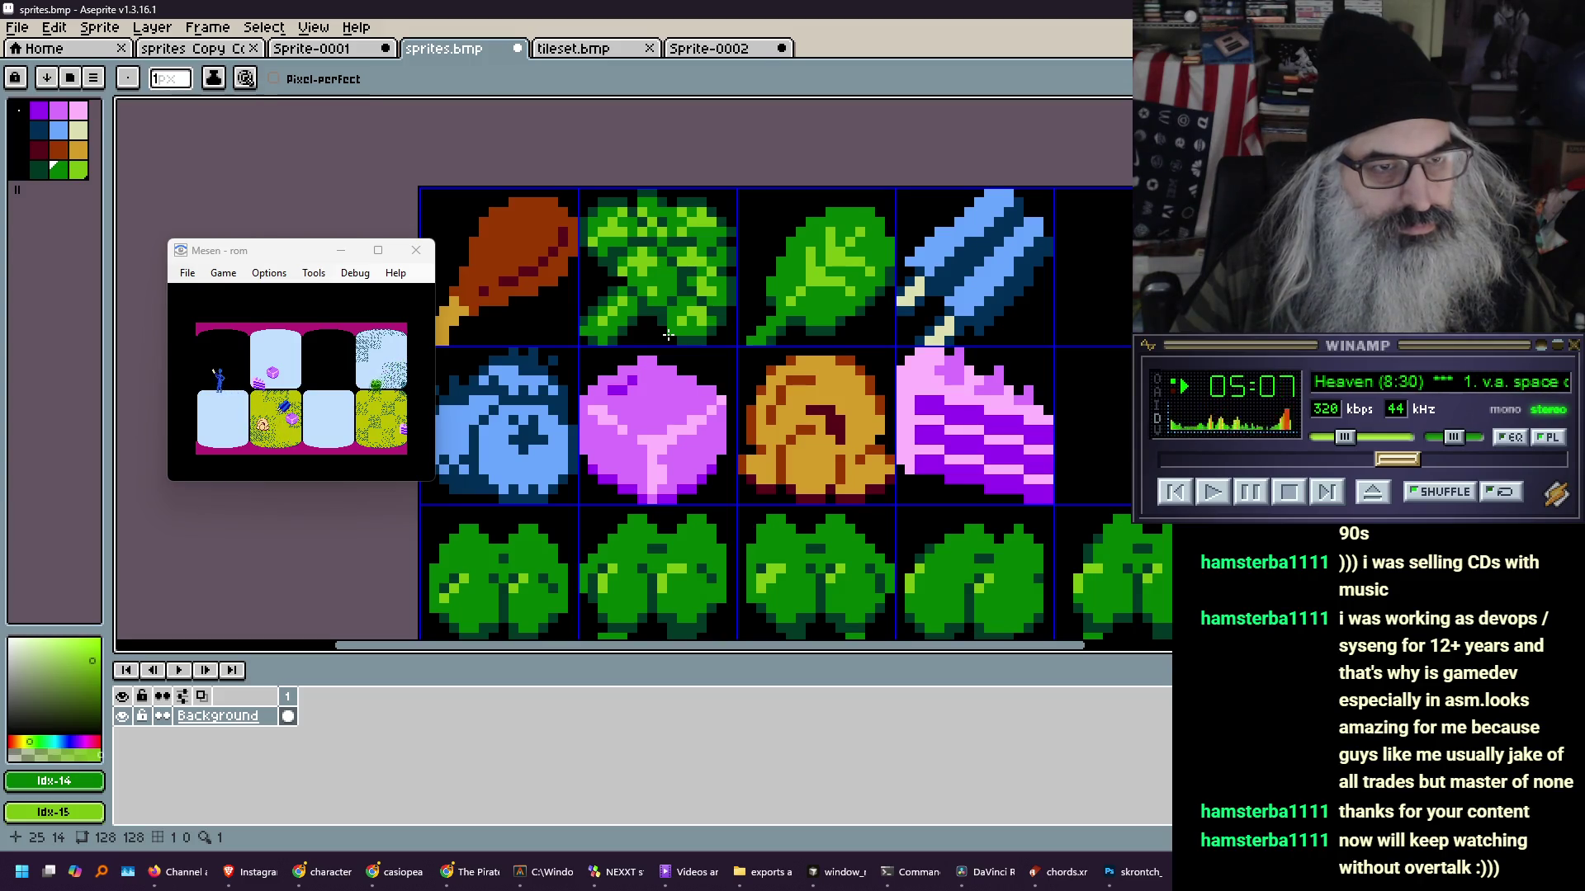
pyautogui.scroll(-3, 667, 334)
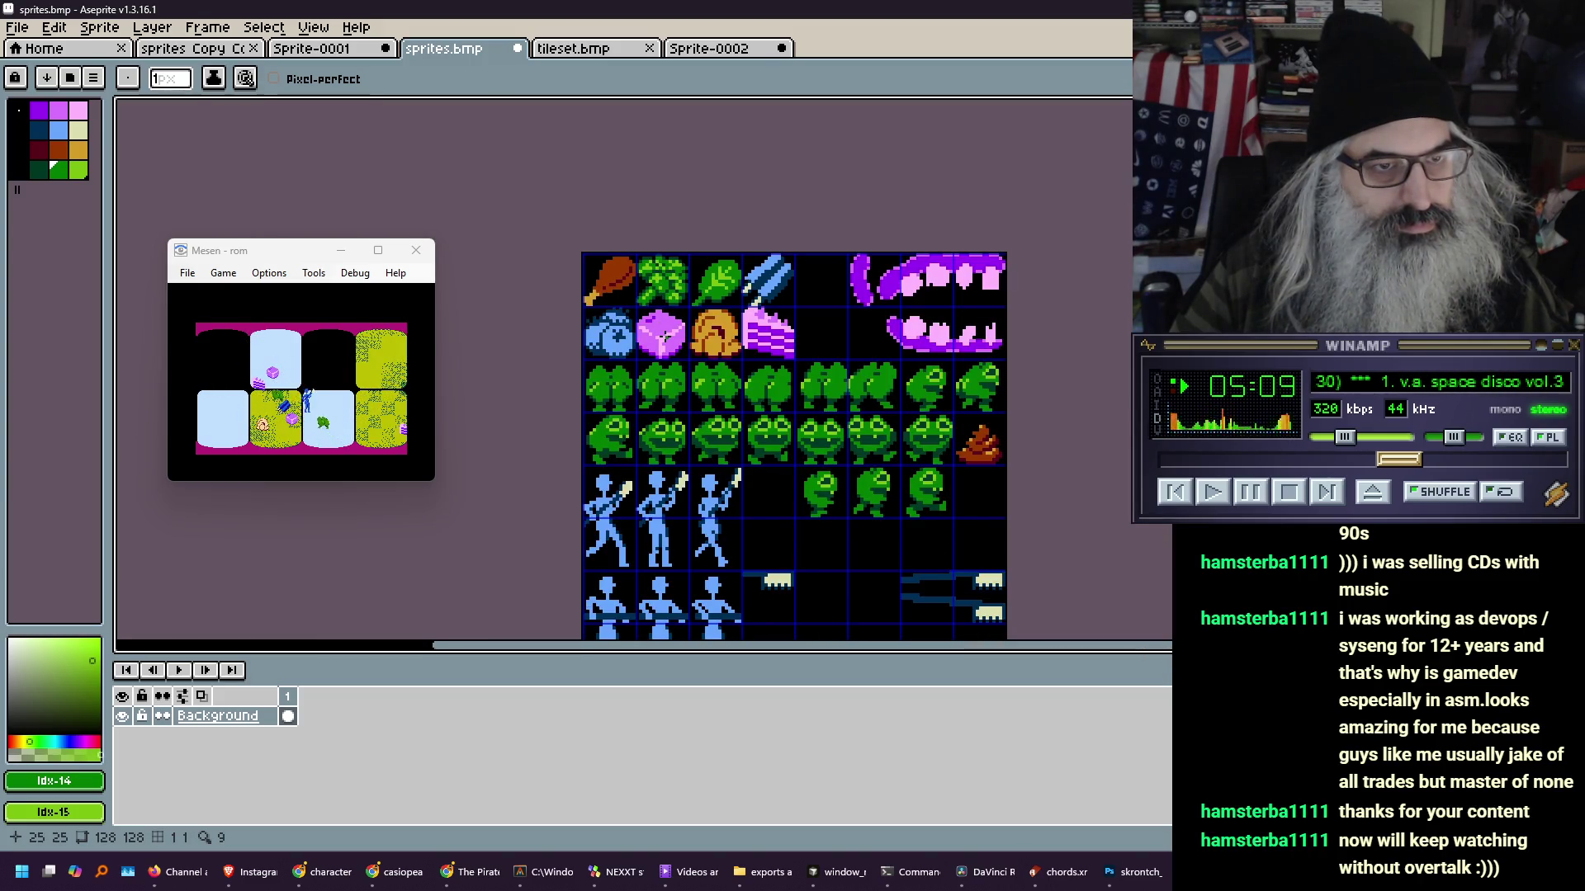
pyautogui.scroll(3, 664, 336)
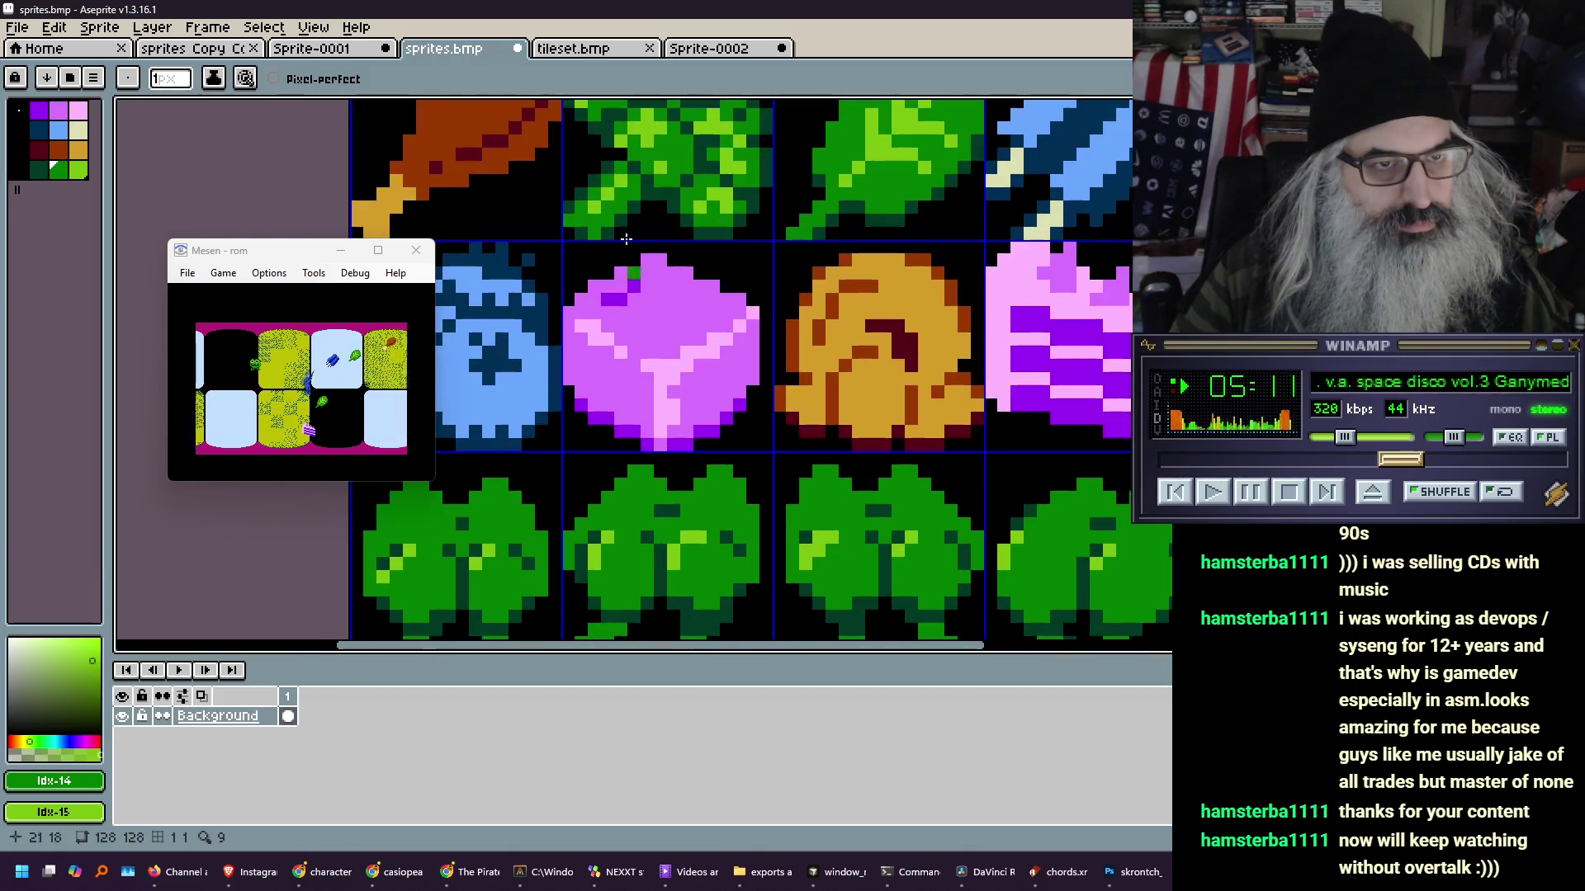
pyautogui.moveTo(642, 153); pyautogui.dragTo(675, 315)
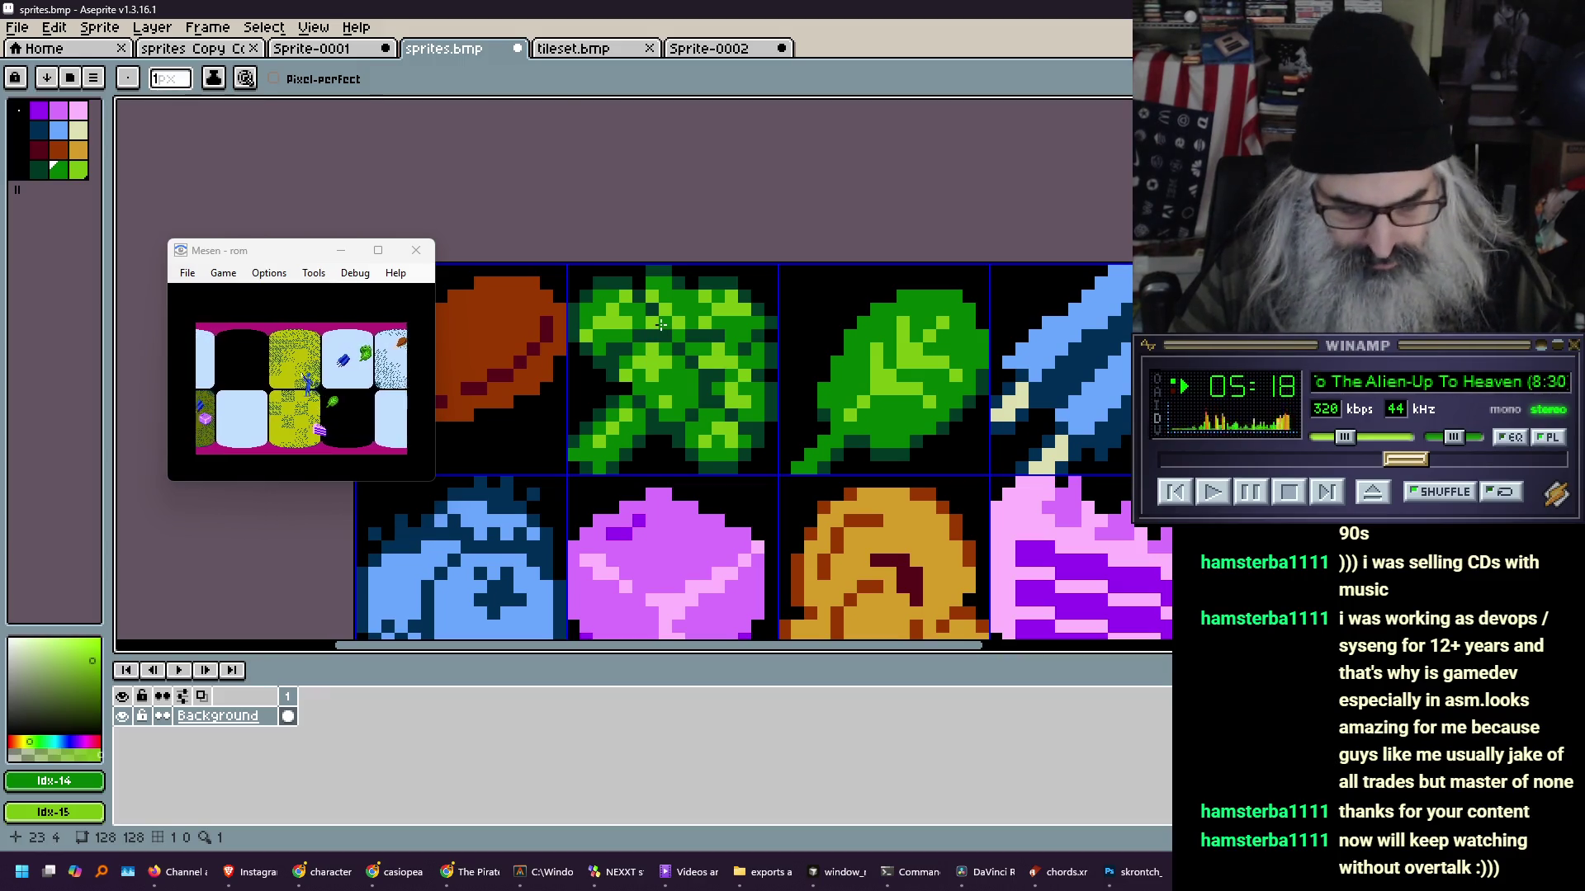
# - Sample the broccoli's dark green Idx-13 as the drawing colour and zoom in on the tile
pyautogui.press('i')
pyautogui.click(685, 274)
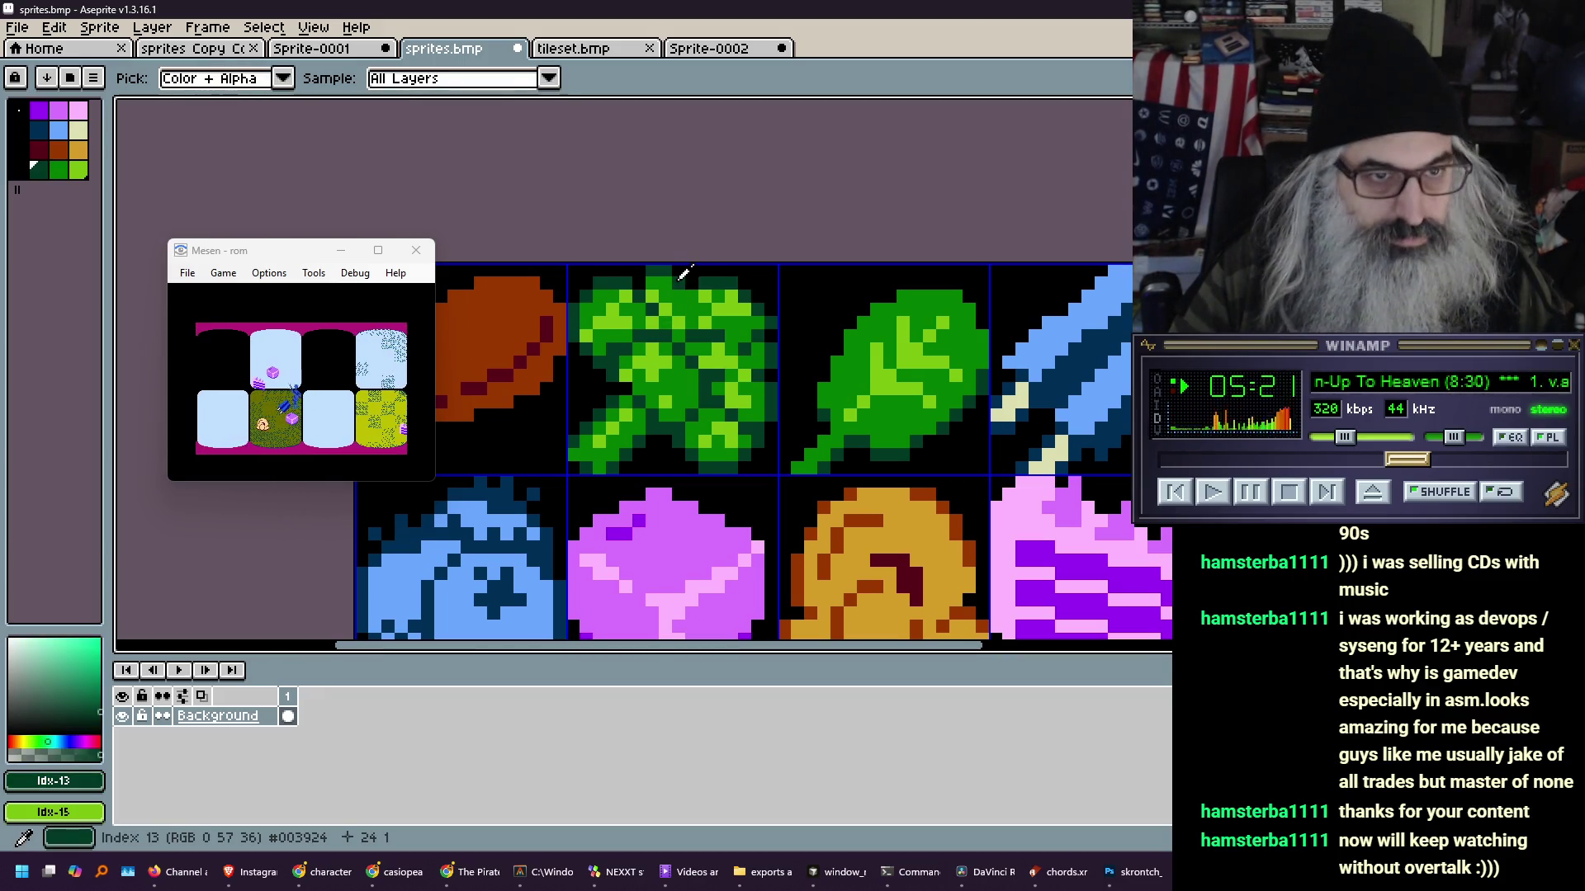
pyautogui.press('b')
pyautogui.scroll(-4, 599, 381)
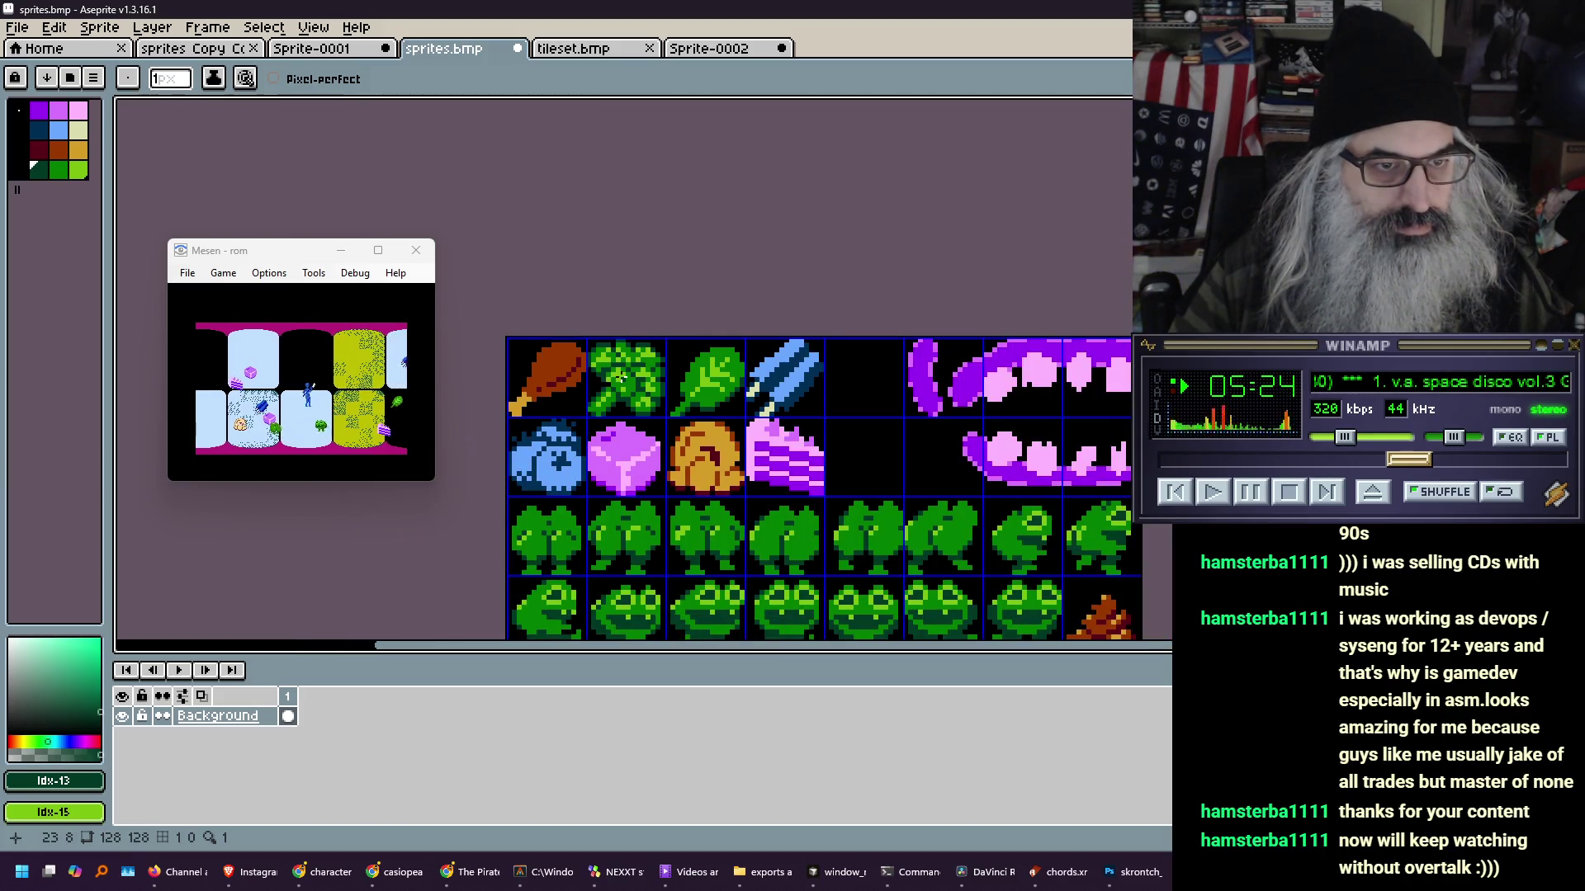
pyautogui.scroll(4, 622, 377)
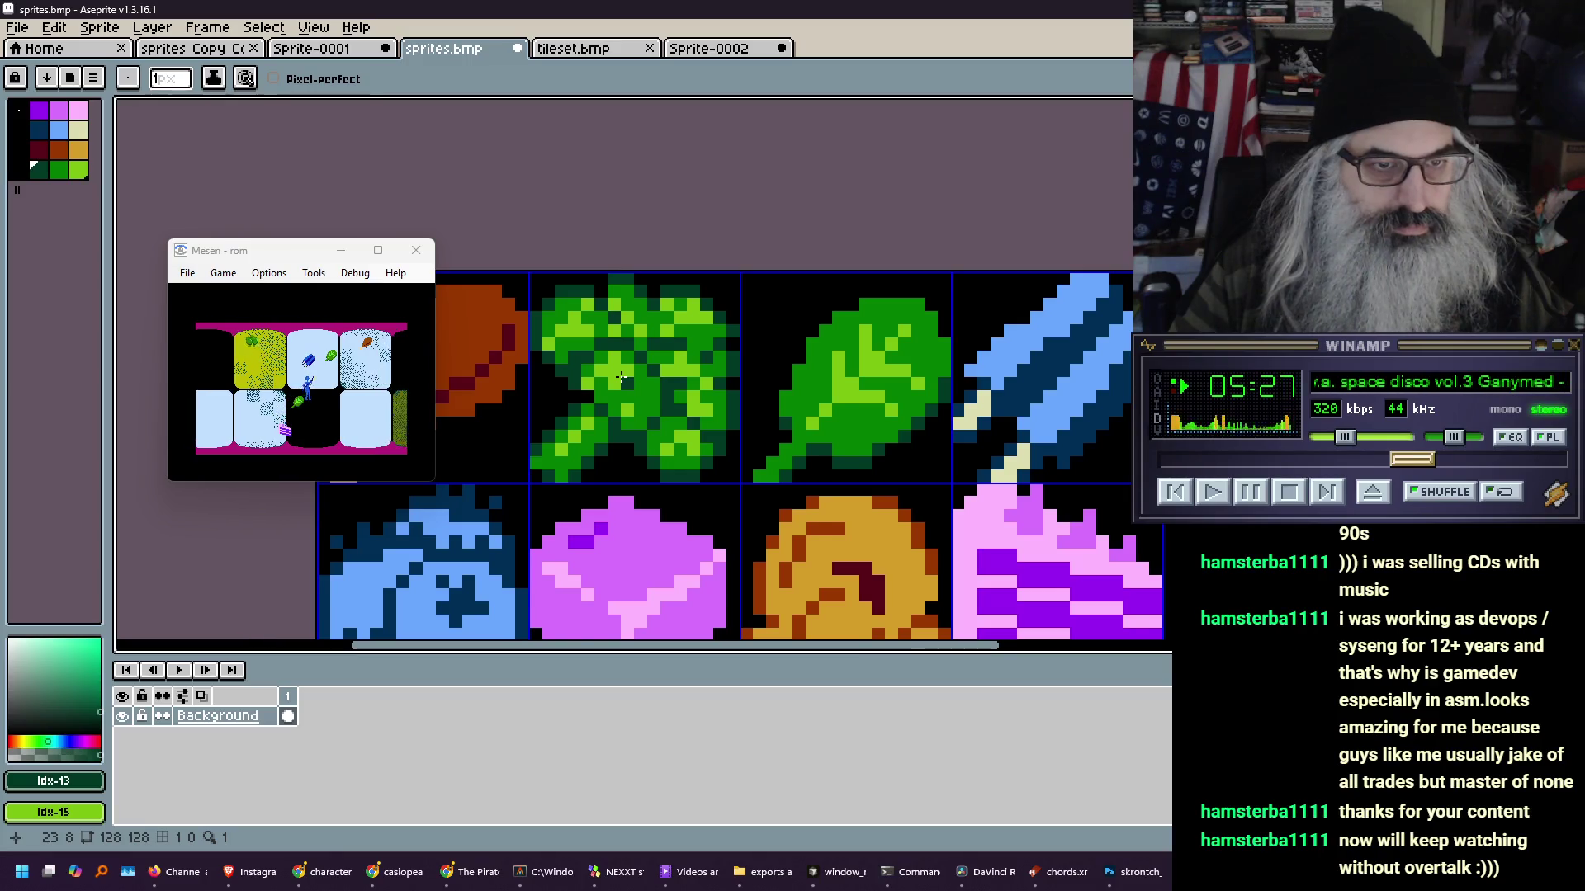
pyautogui.scroll(2, 782, 340)
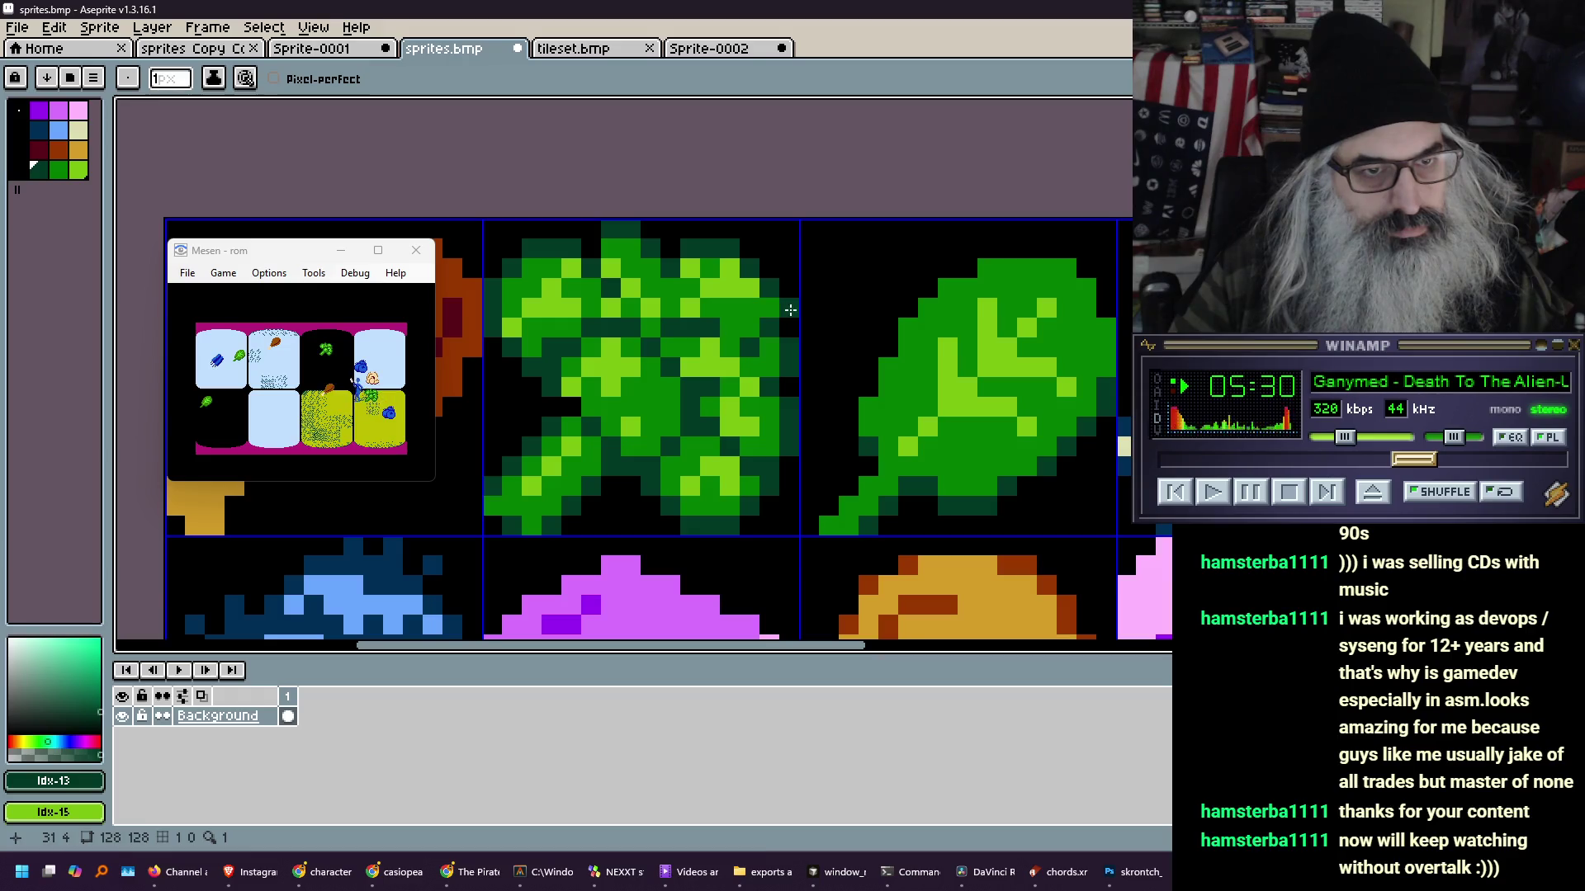
# - Paint the broccoli's right edge black, then pick the medium green for shading
pyautogui.keyDown('alt'); pyautogui.rightClick(783, 276); pyautogui.keyUp('alt')
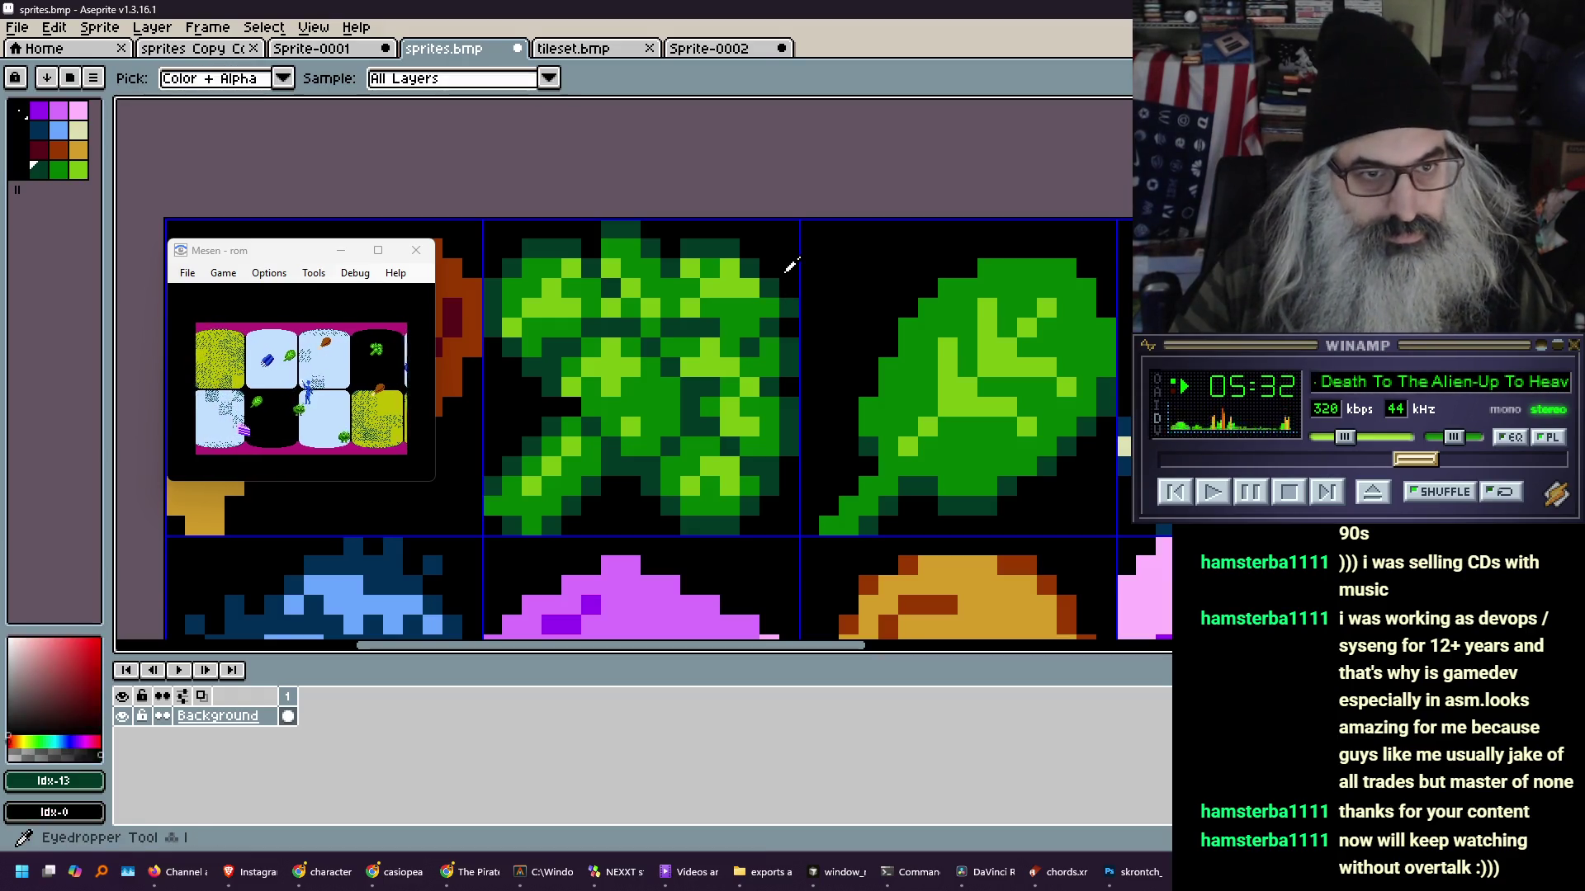
pyautogui.moveTo(783, 276); pyautogui.dragTo(789, 322)
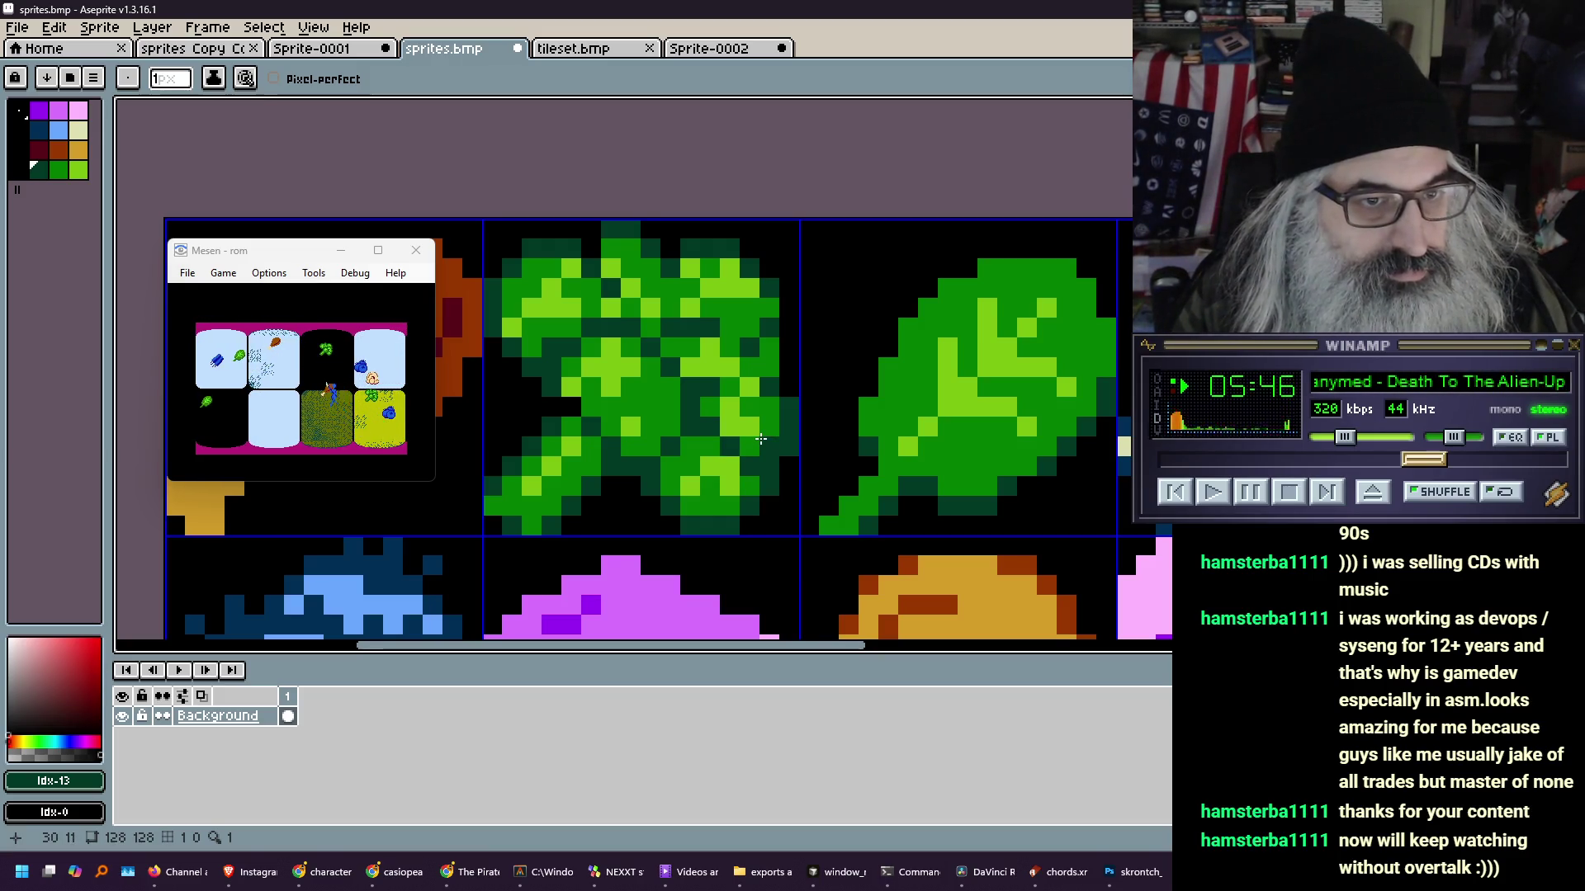
pyautogui.keyDown('alt'); pyautogui.click(769, 359); pyautogui.keyUp('alt')
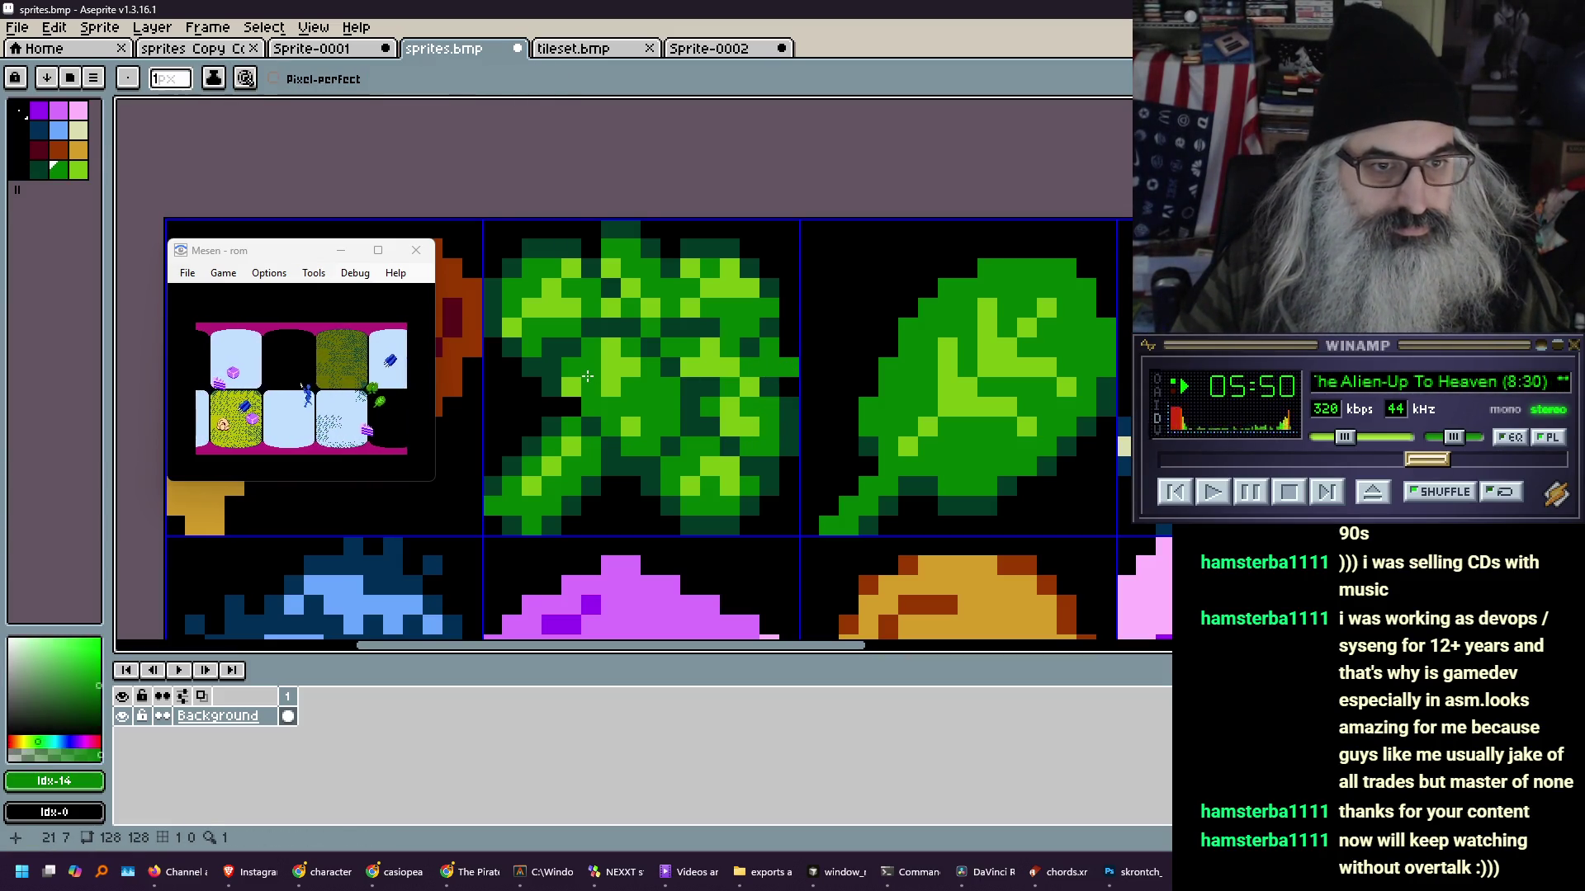
pyautogui.scroll(-3, 635, 343)
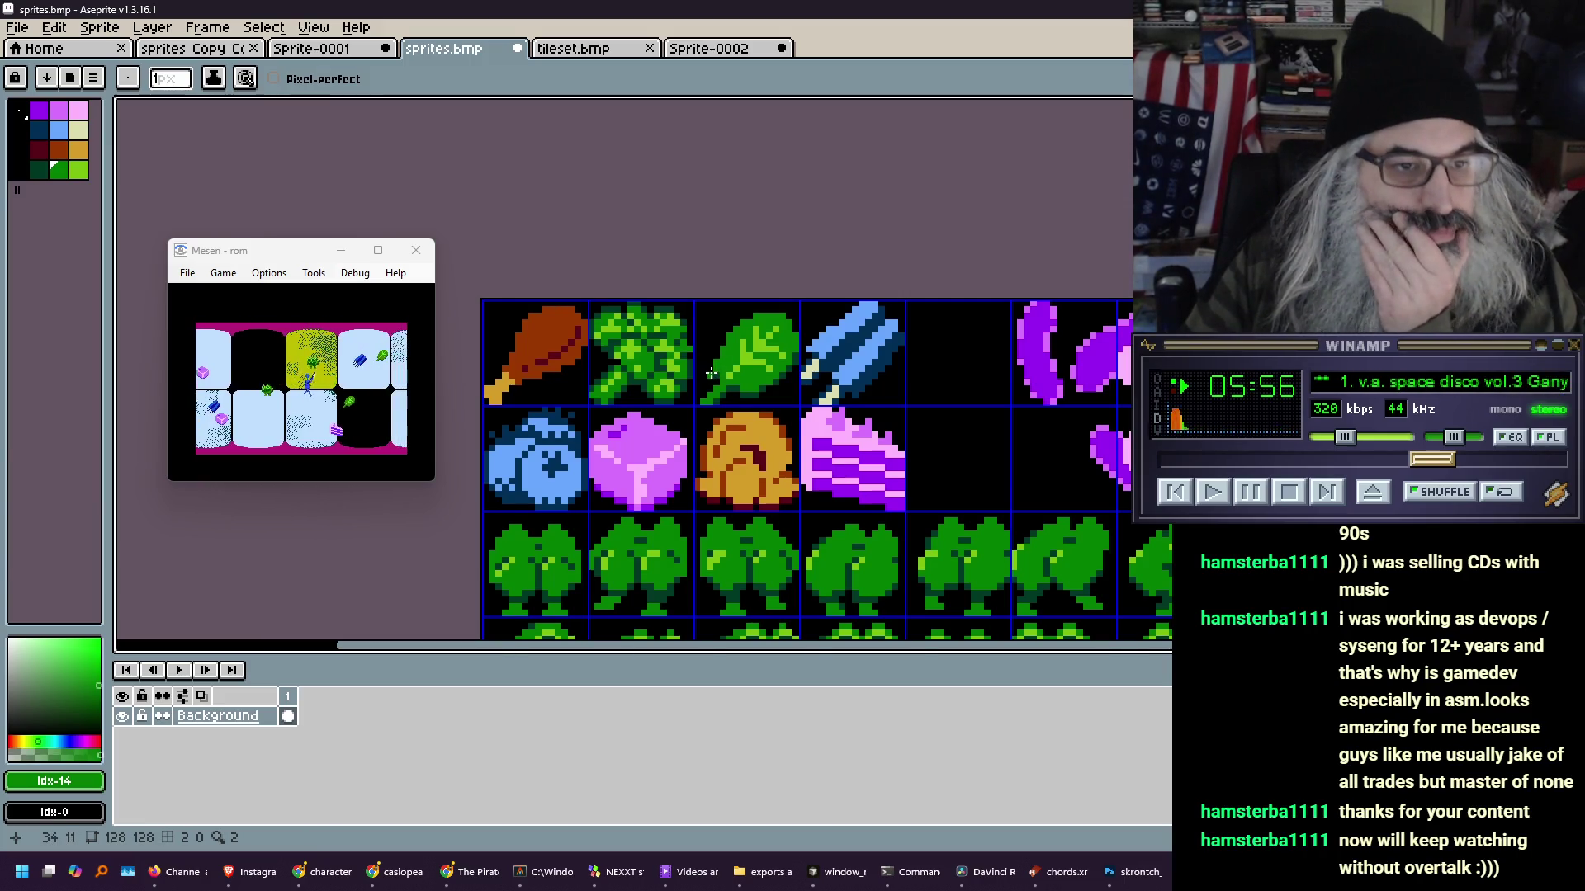
pyautogui.scroll(2, 662, 339)
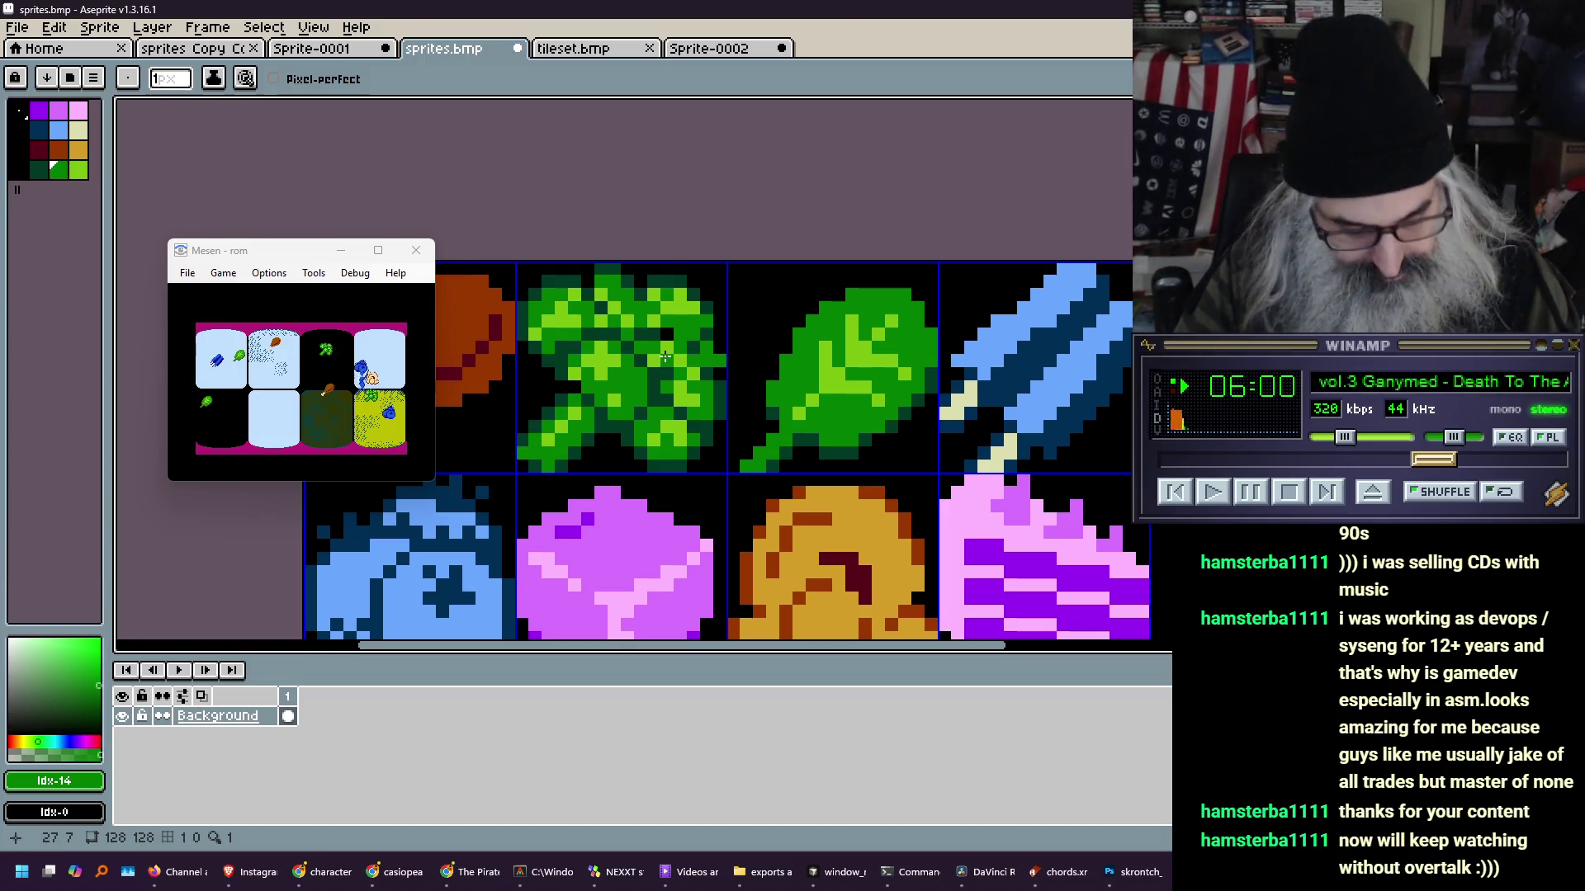
# - Sample the broccoli's medium green as secondary and light green as primary for the pencil
pyautogui.press('i')
pyautogui.rightClick(694, 318)
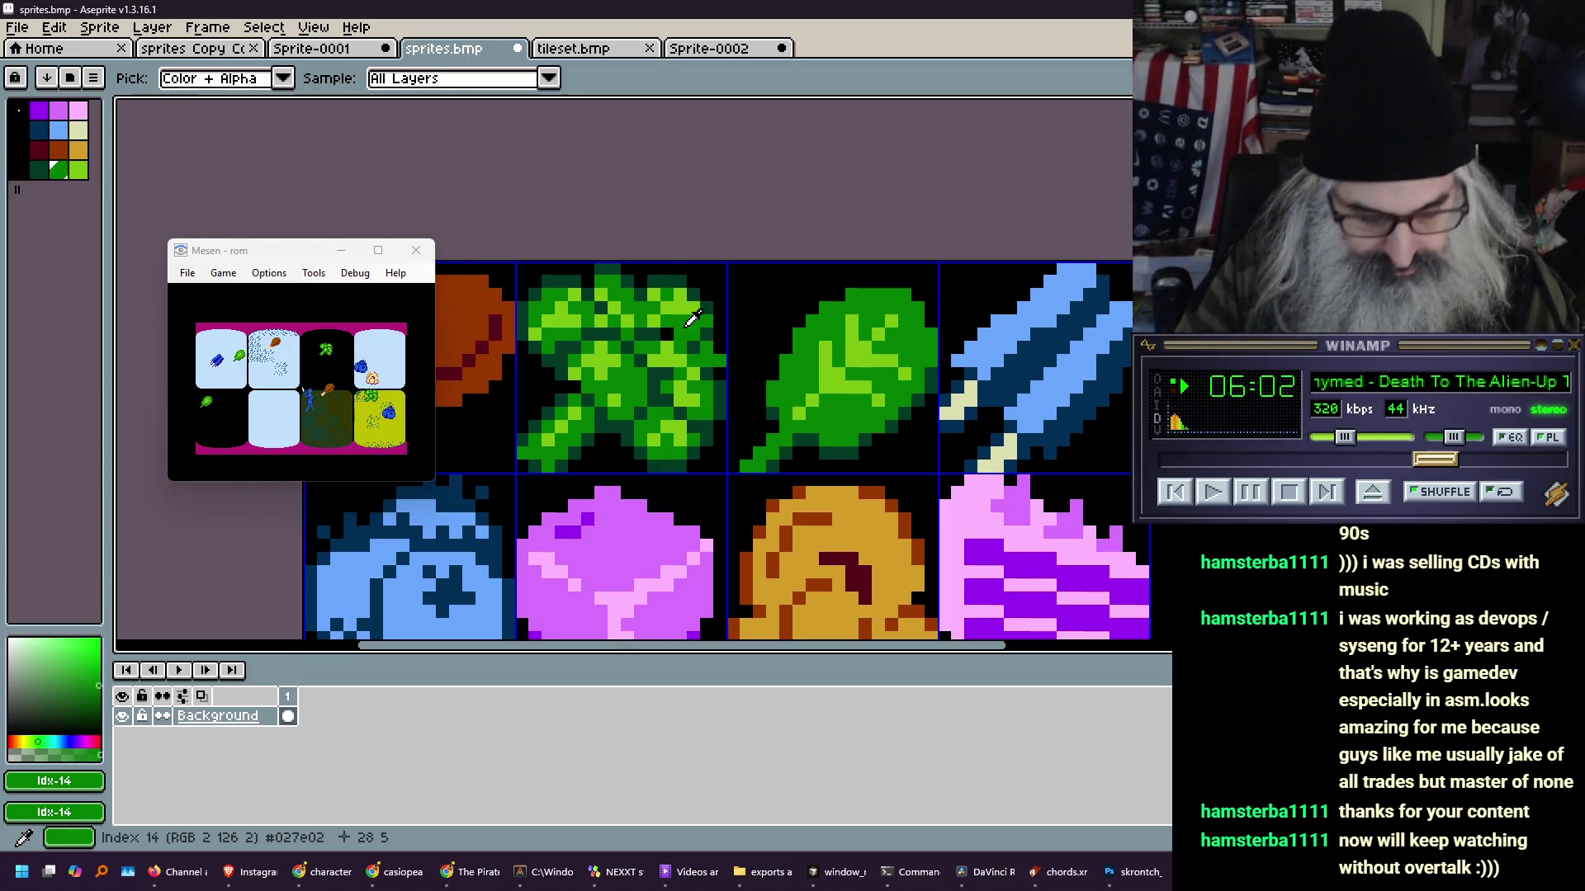
pyautogui.click(673, 350)
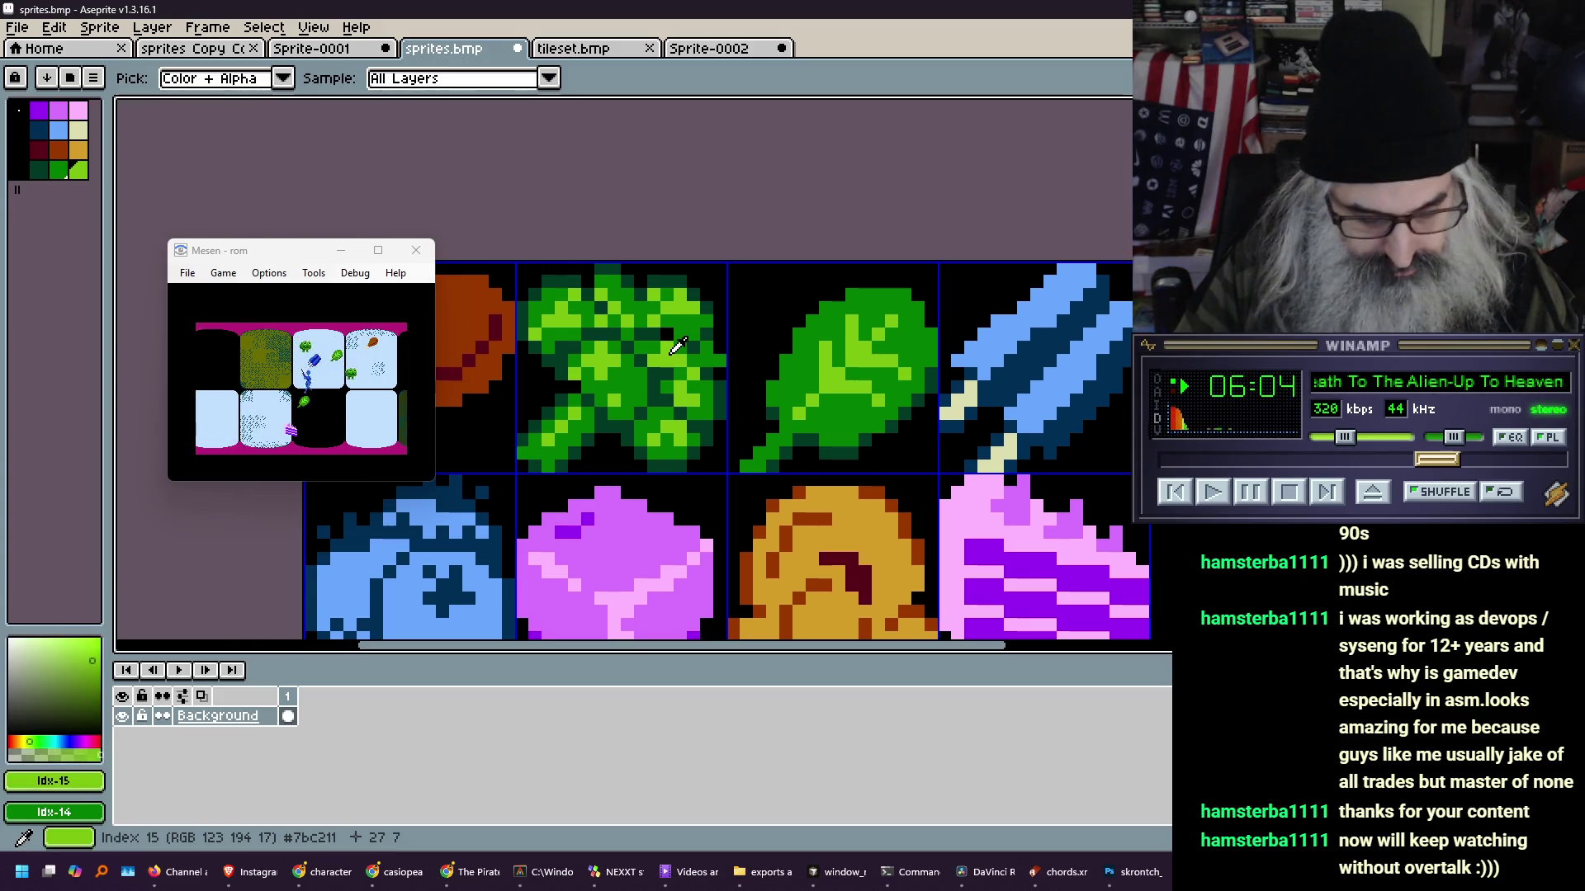
pyautogui.press('b')
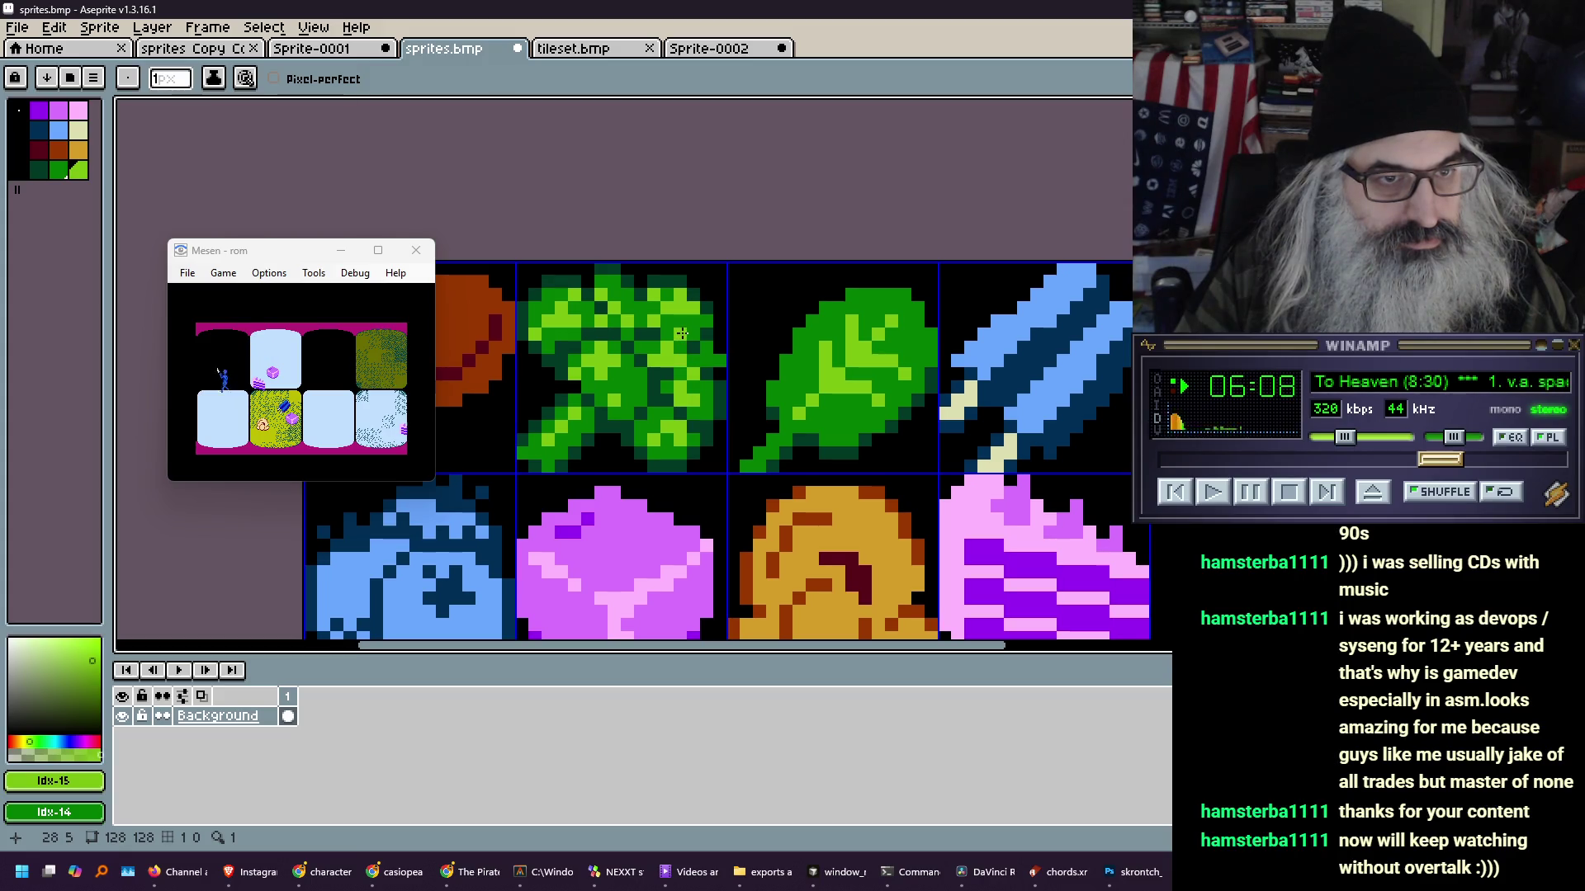
# - Zoom and pan around to compare the broccoli against the other food tiles
pyautogui.scroll(-3, 567, 361)
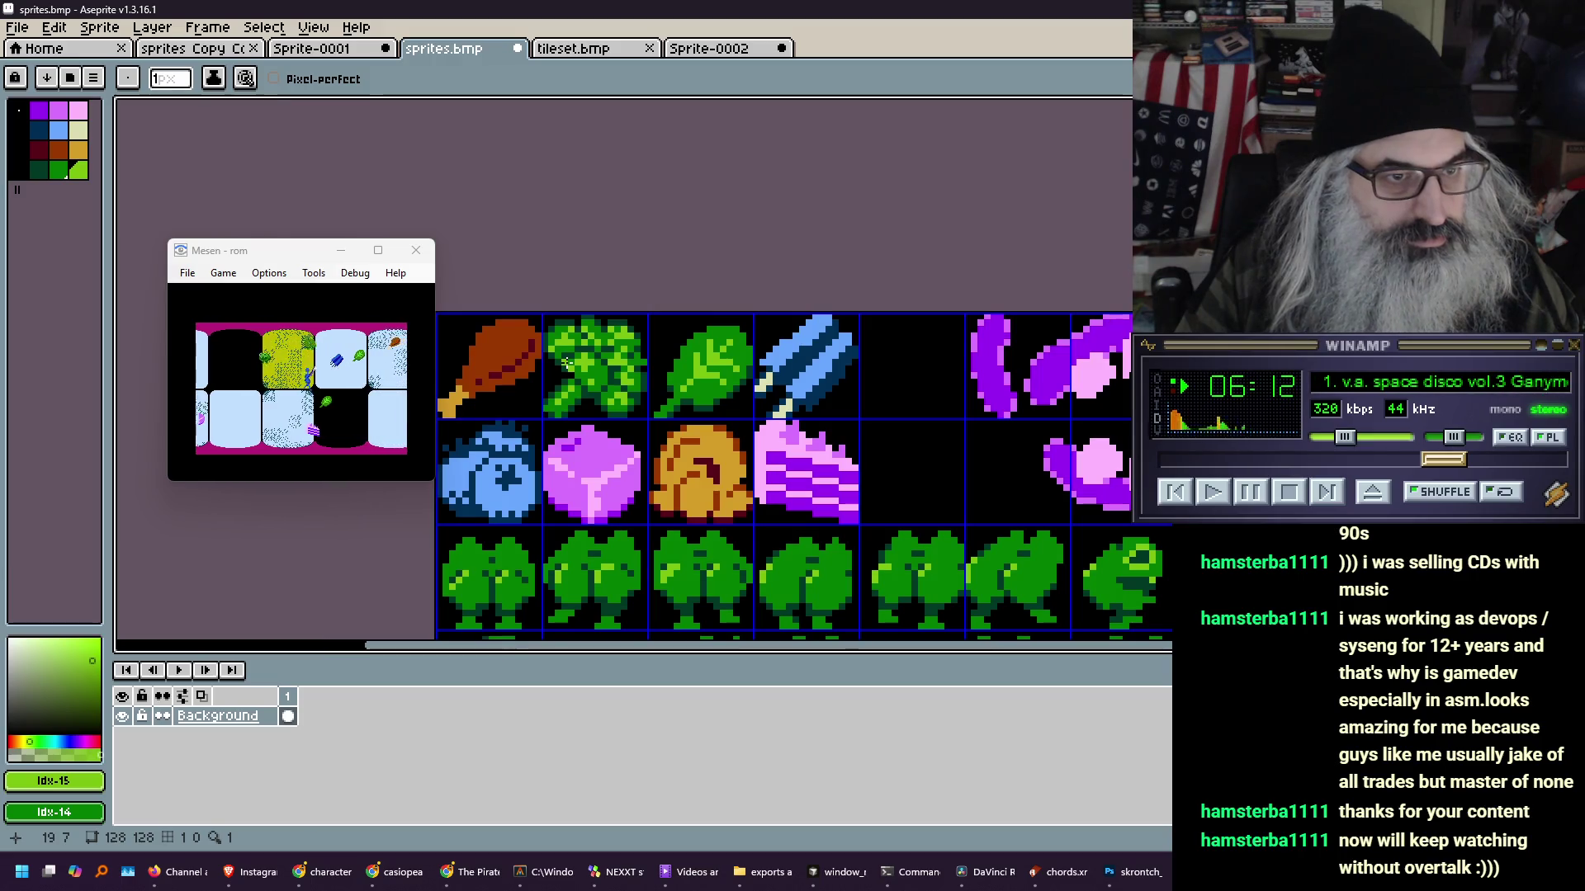
pyautogui.scroll(5, 620, 361)
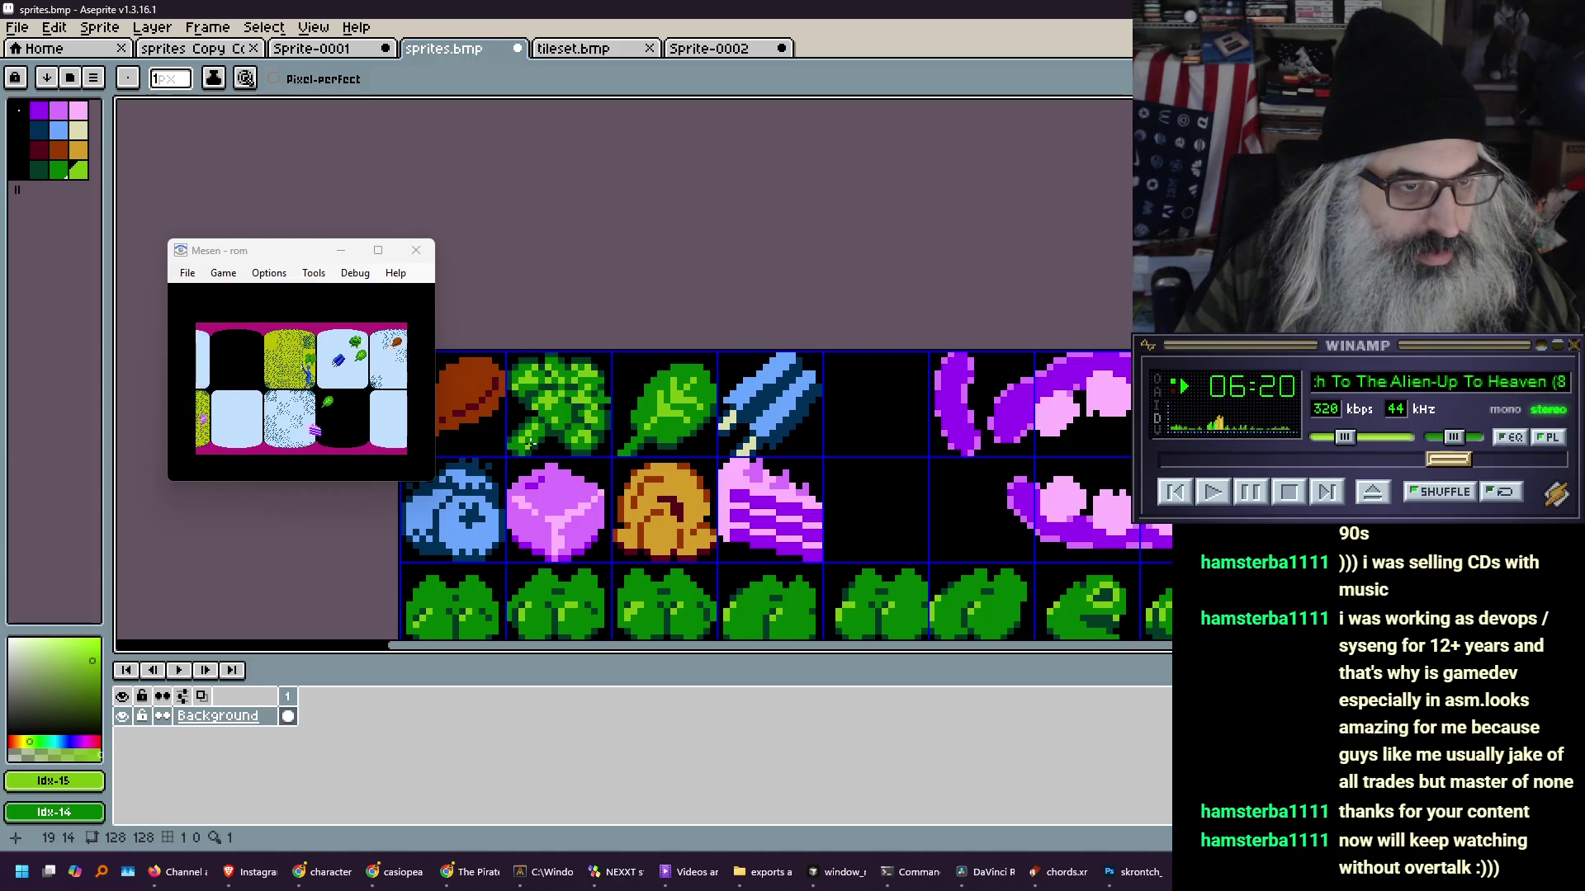
pyautogui.scroll(1, 544, 438)
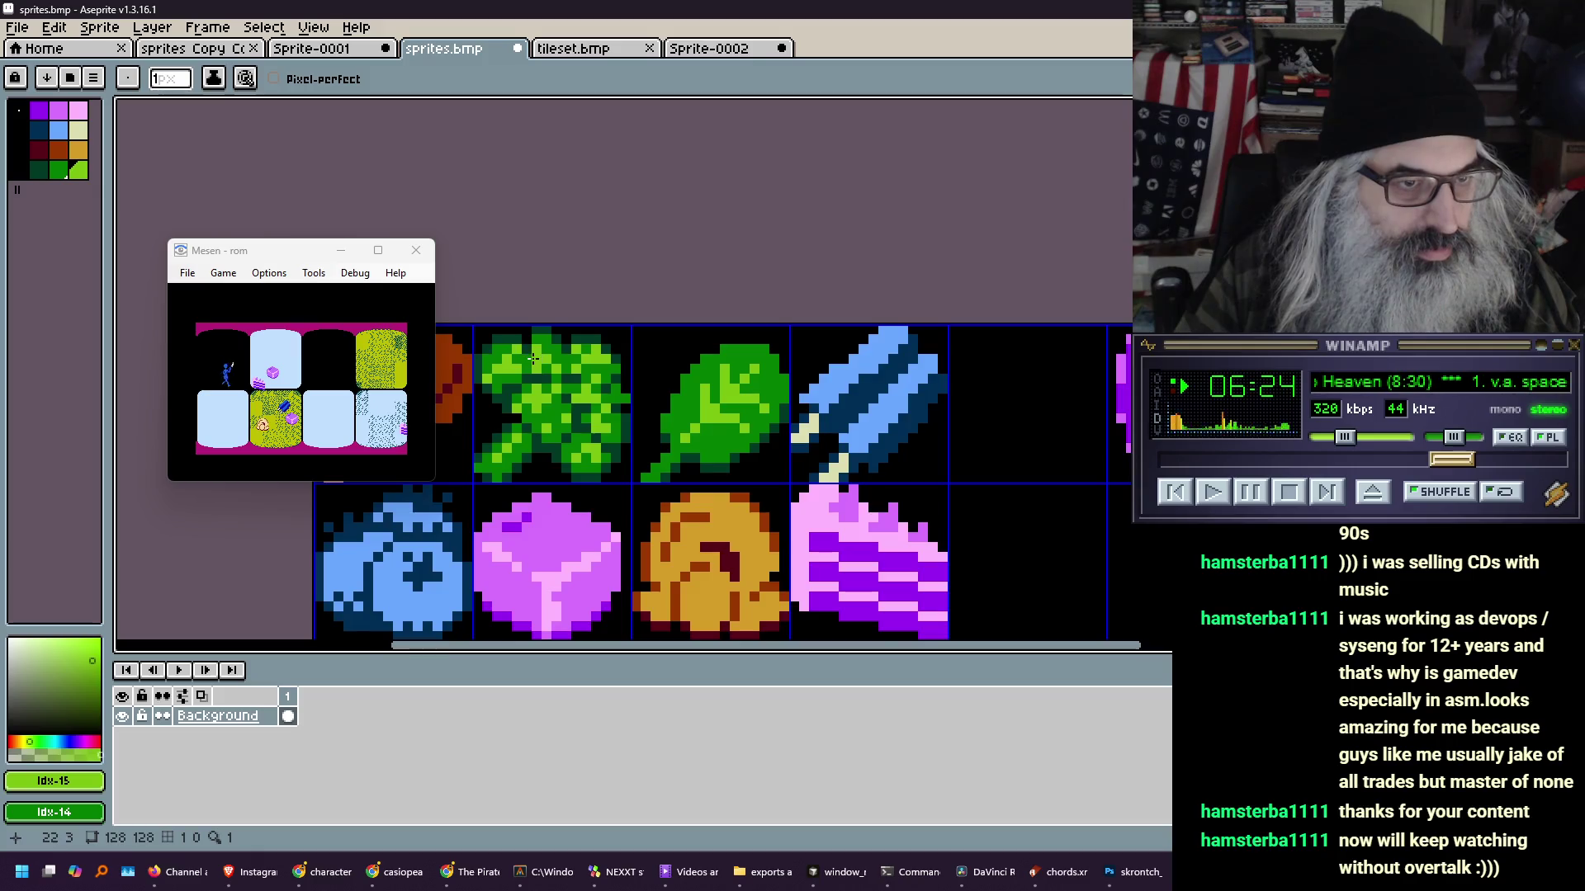
pyautogui.scroll(-4, 566, 410)
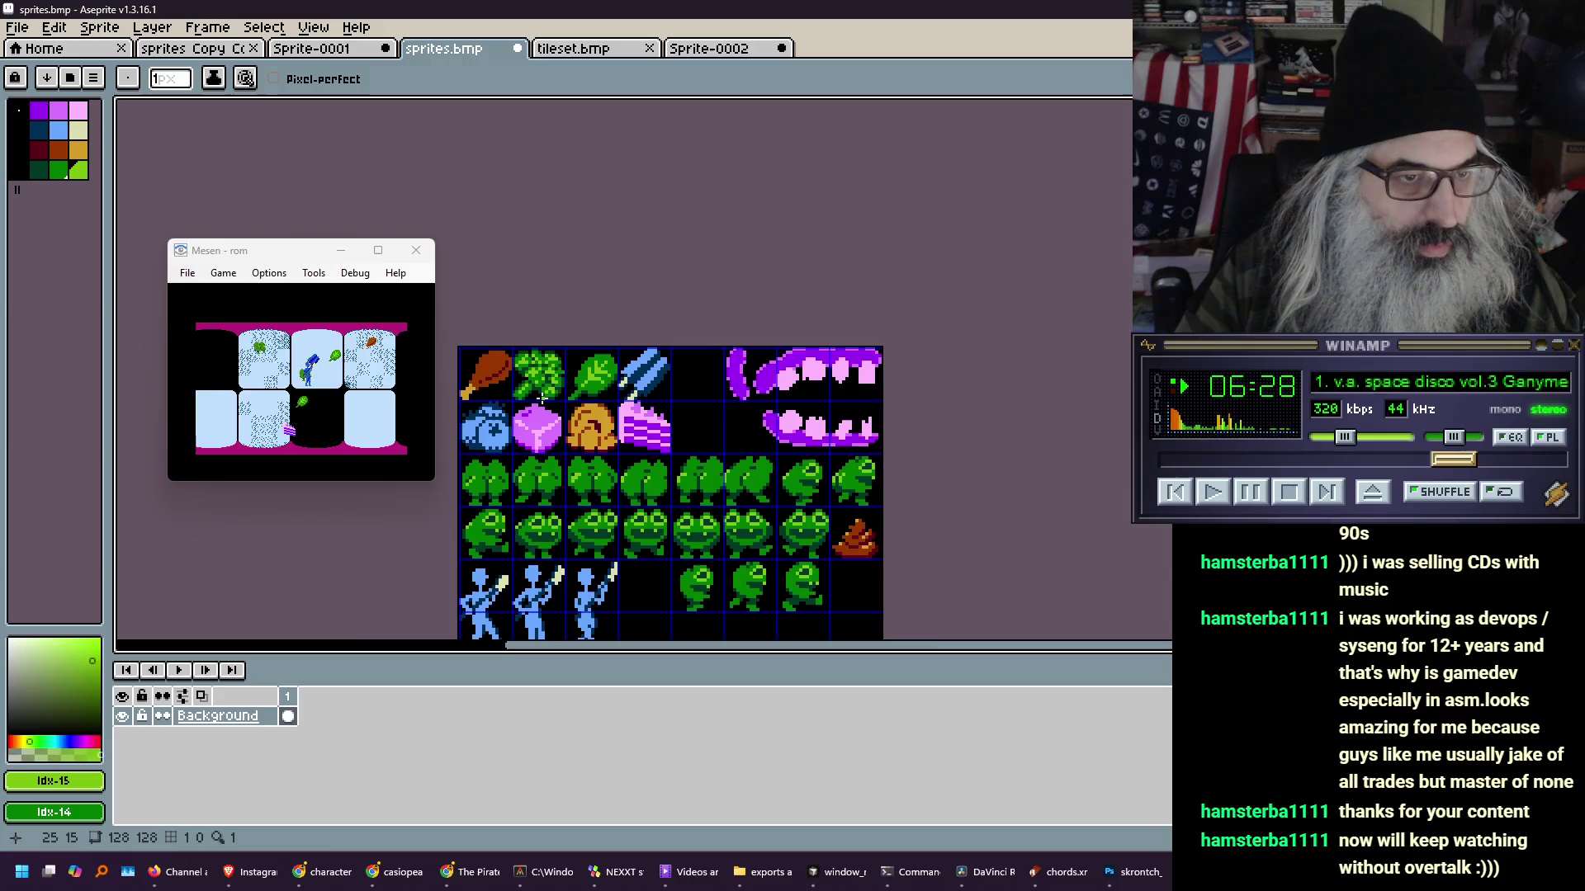
pyautogui.scroll(5, 541, 399)
pyautogui.moveTo(535, 330)
pyautogui.mouseDown()
pyautogui.moveTo(624, 403)
pyautogui.moveTo(672, 417)
pyautogui.mouseUp()
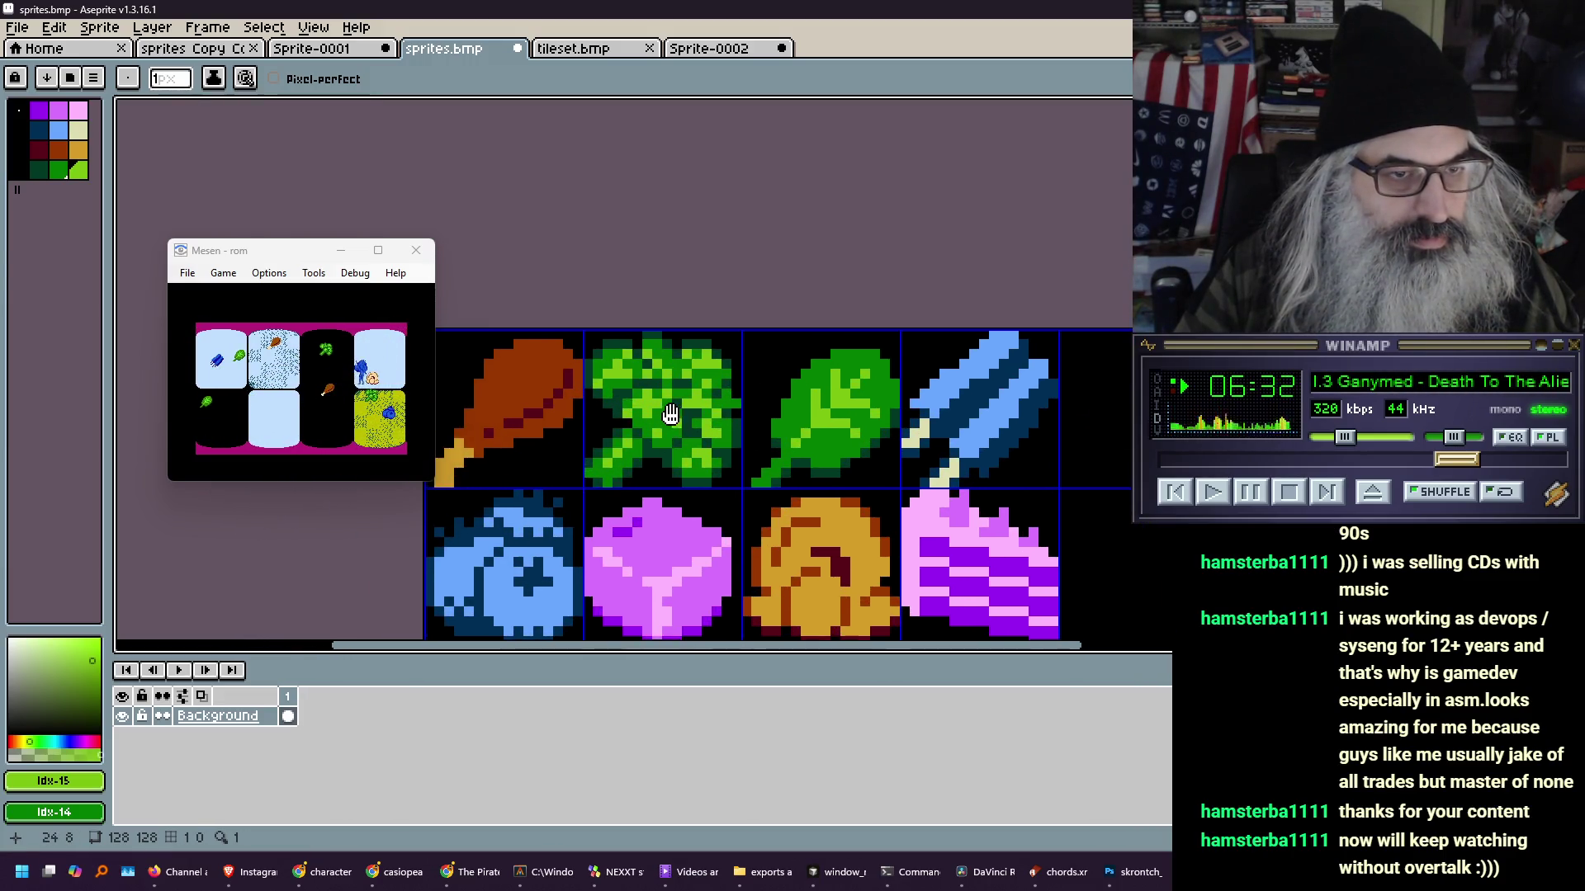
pyautogui.scroll(-3, 644, 459)
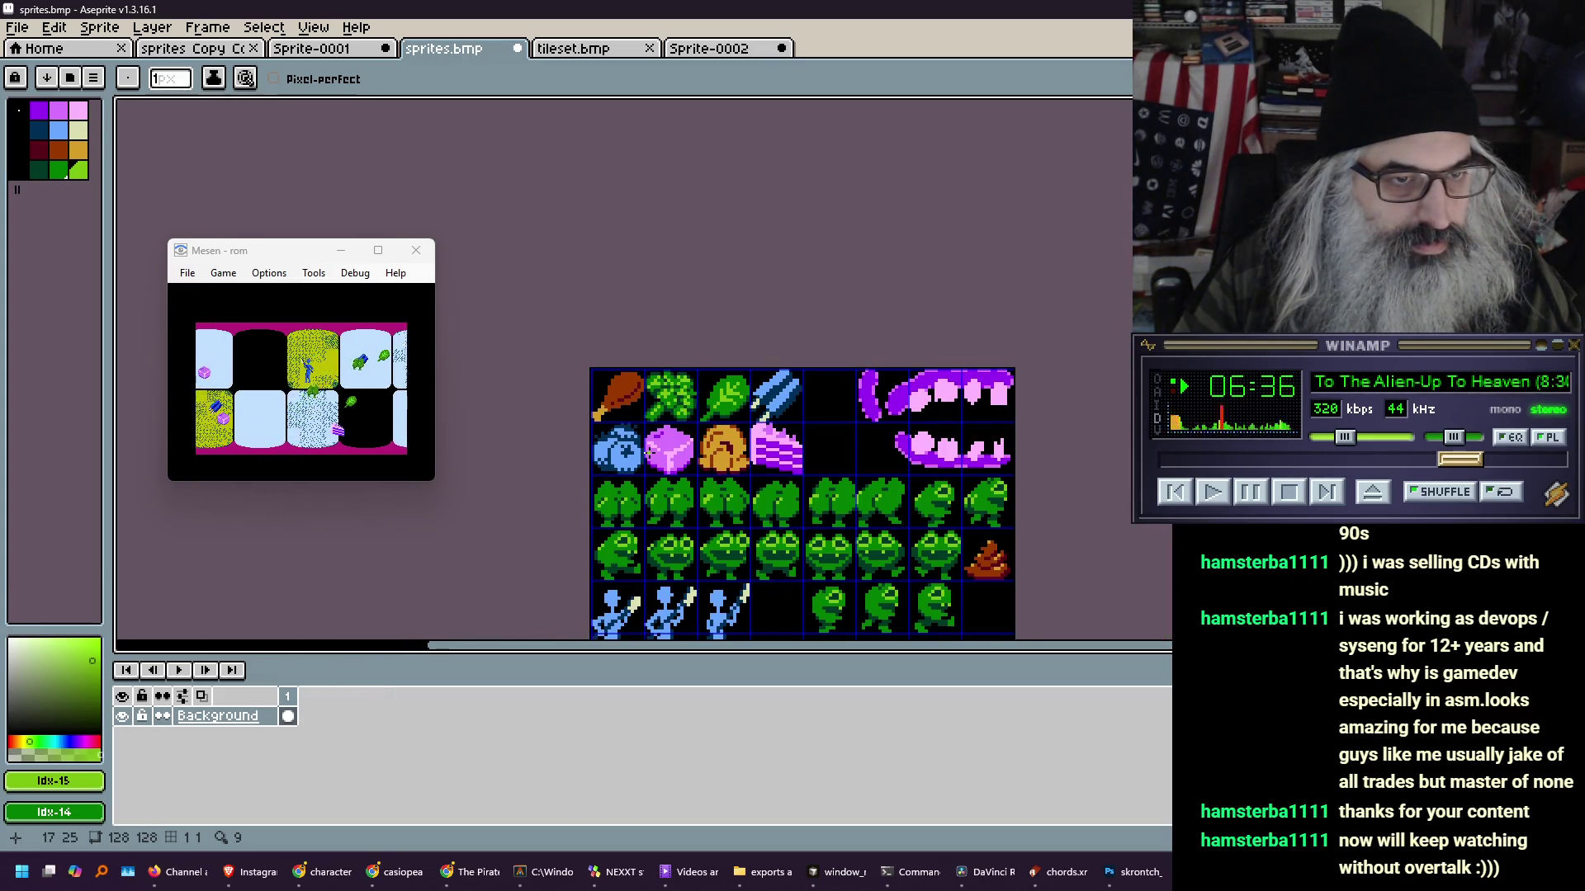
pyautogui.scroll(3, 667, 380)
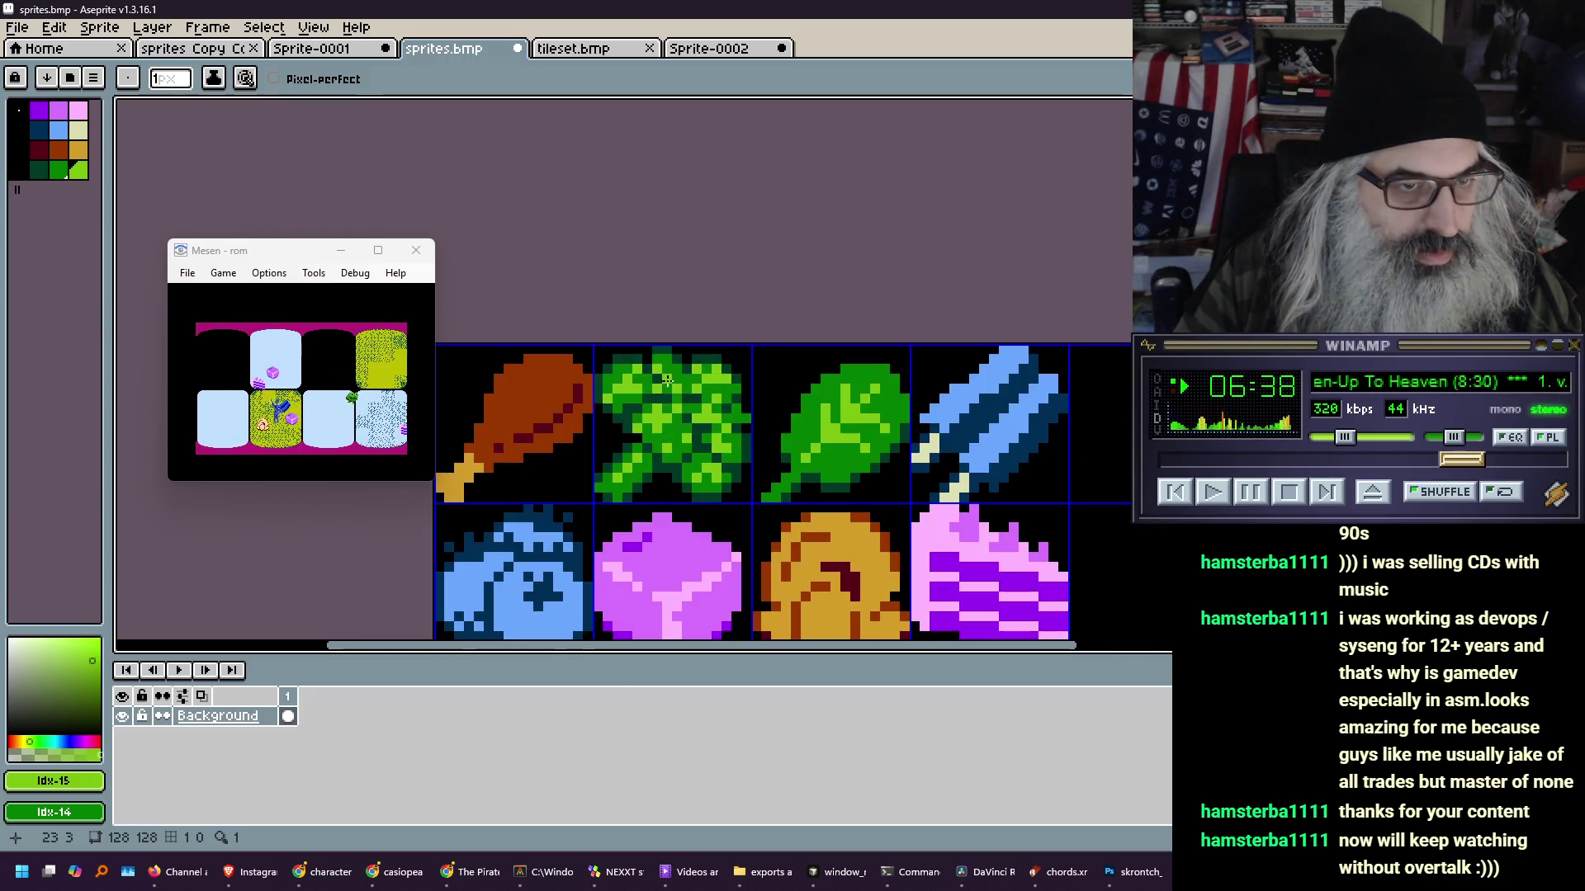
pyautogui.scroll(-2, 675, 418)
pyautogui.scroll(3, 675, 418)
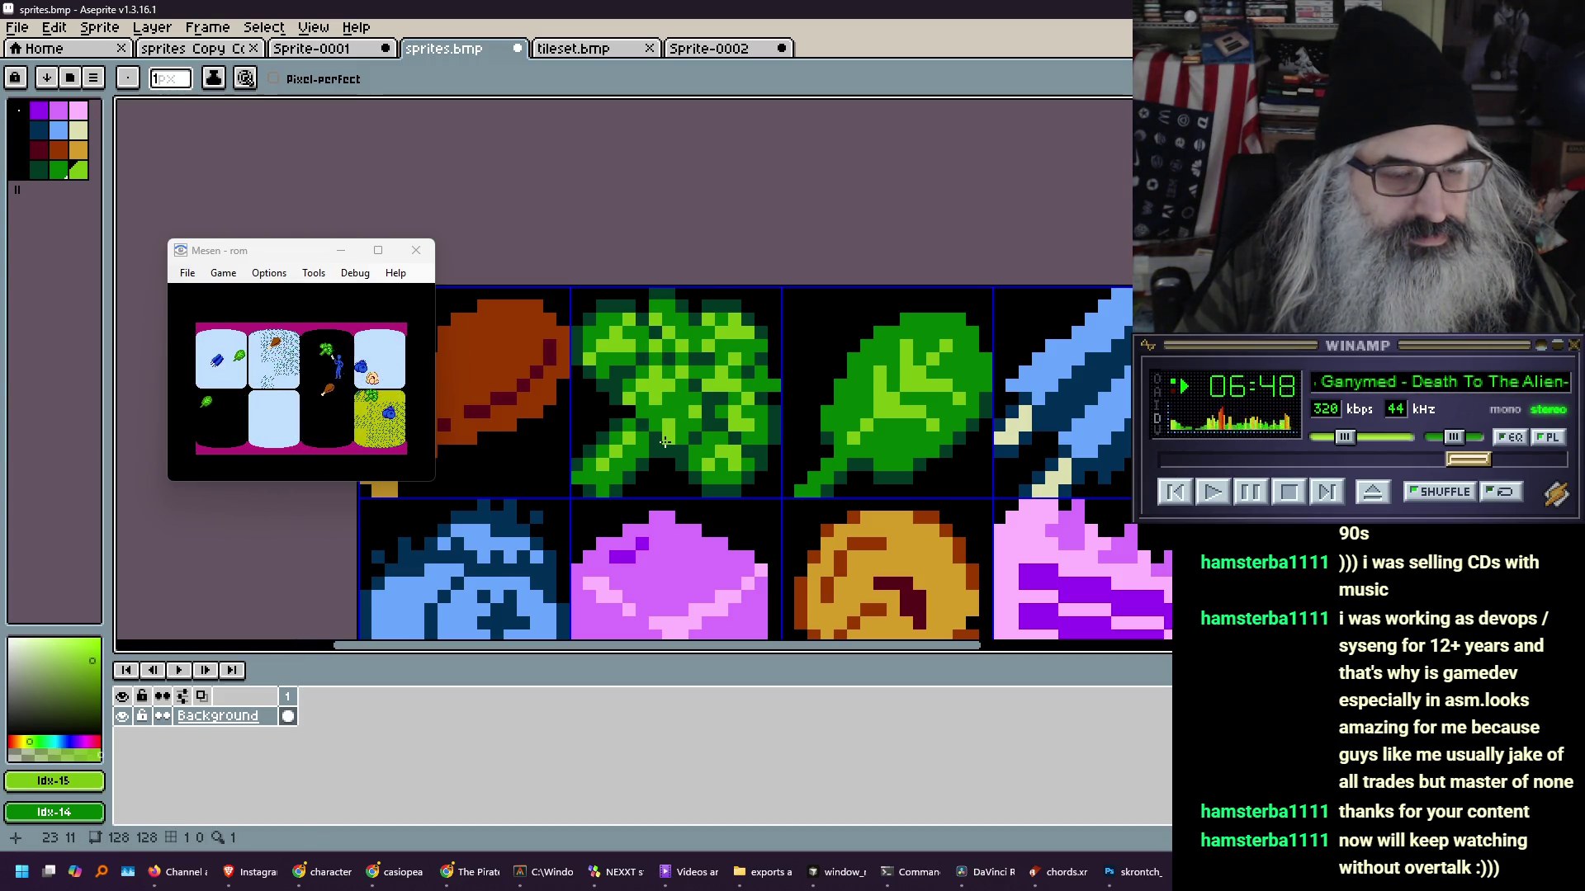
pyautogui.scroll(-3, 665, 442)
pyautogui.scroll(-2, 653, 431)
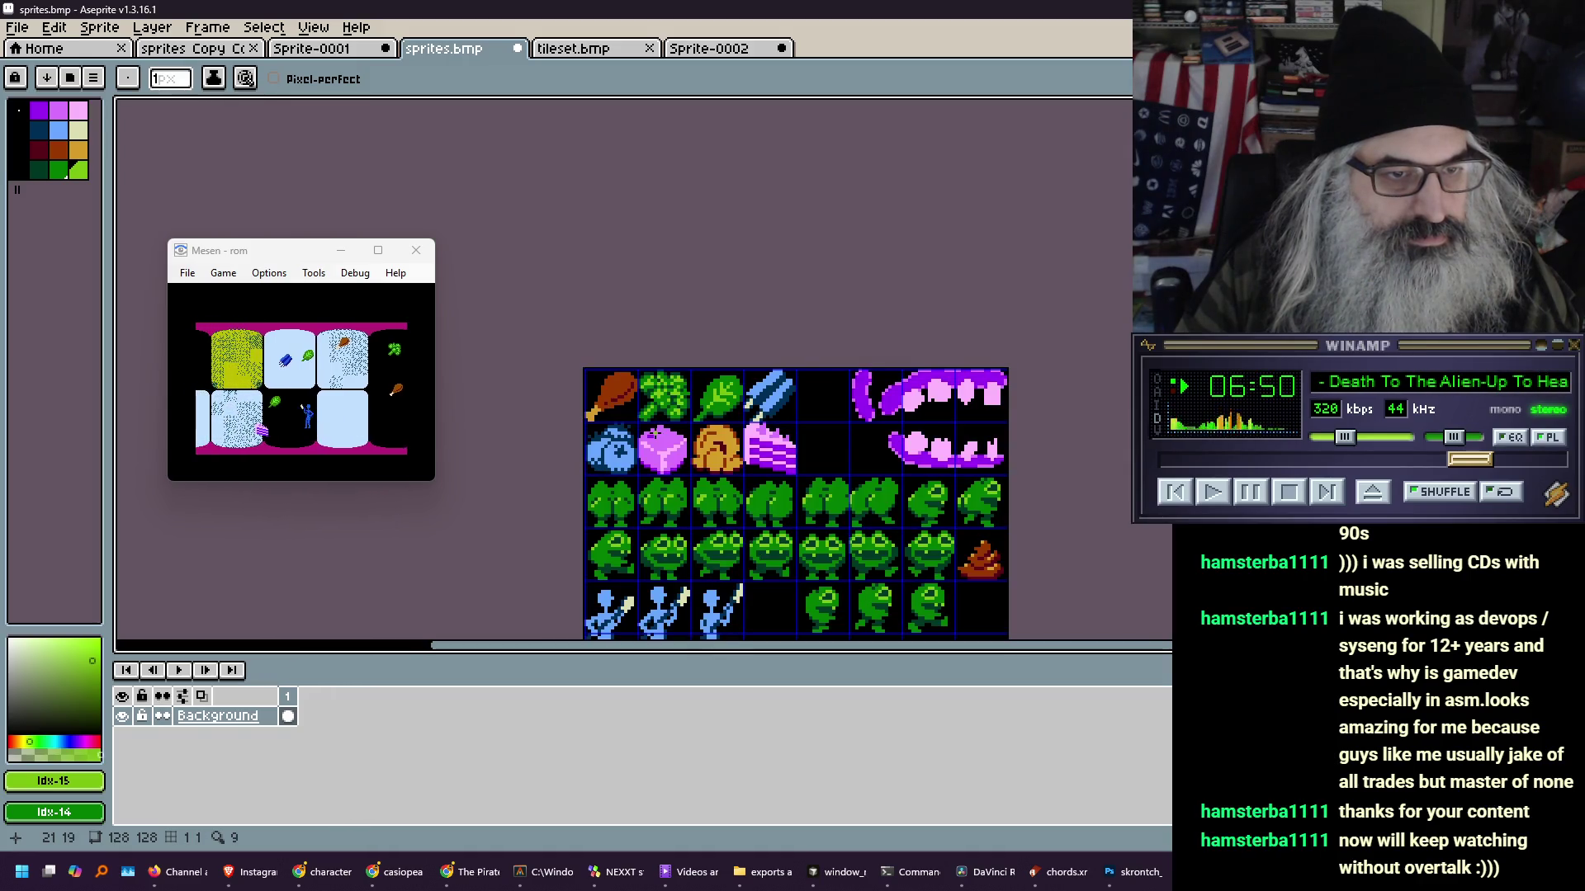
pyautogui.scroll(-1, 653, 433)
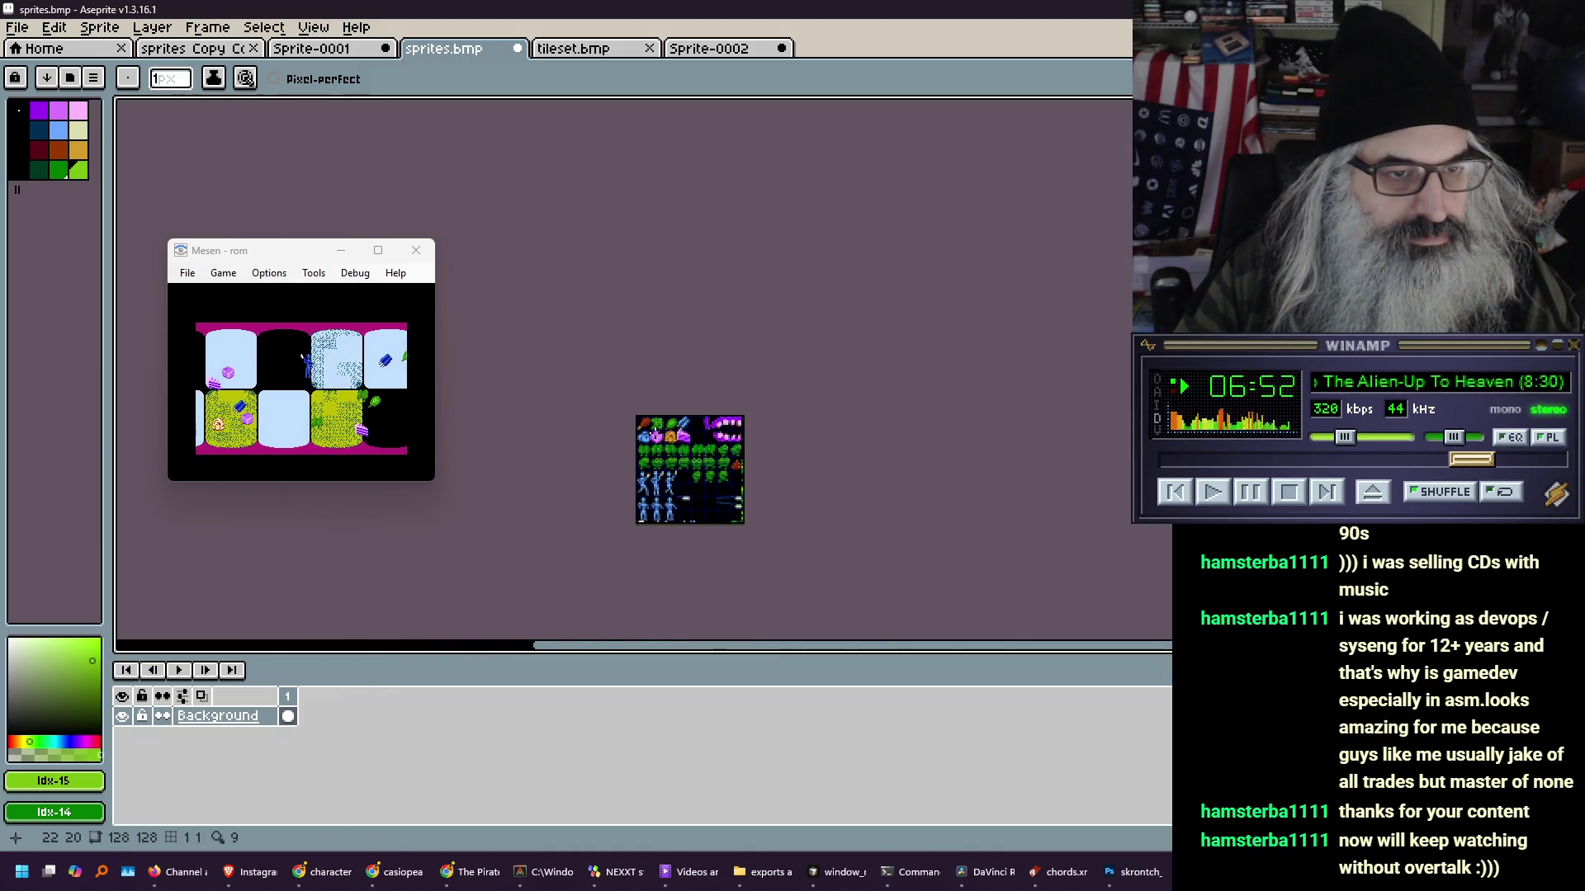
pyautogui.scroll(1, 654, 432)
pyautogui.scroll(3, 655, 433)
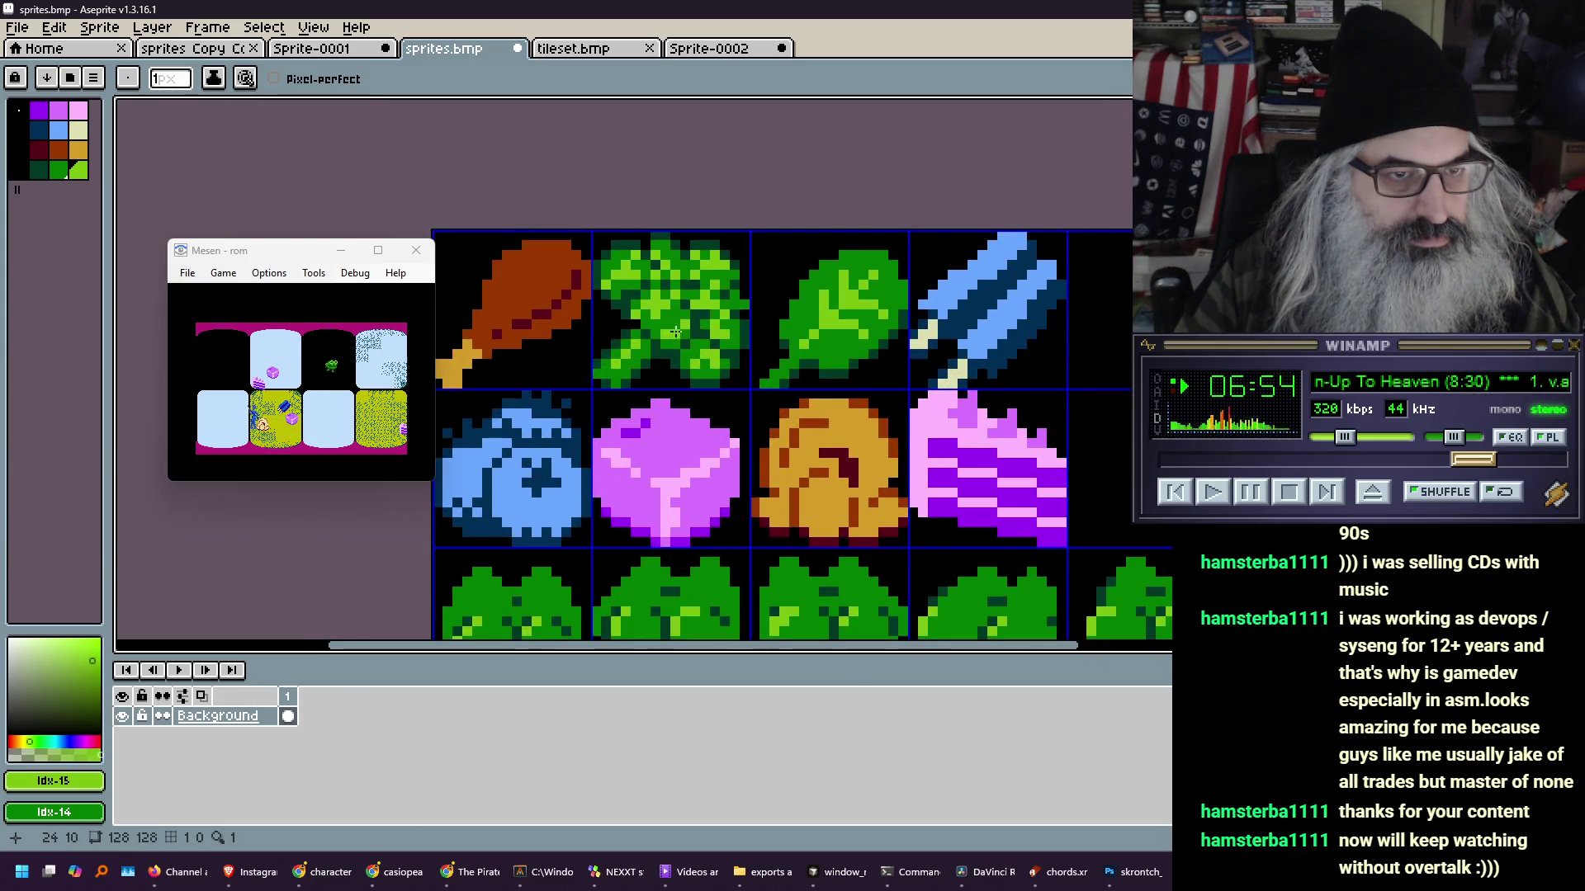
pyautogui.scroll(-1, 676, 332)
pyautogui.scroll(1, 680, 353)
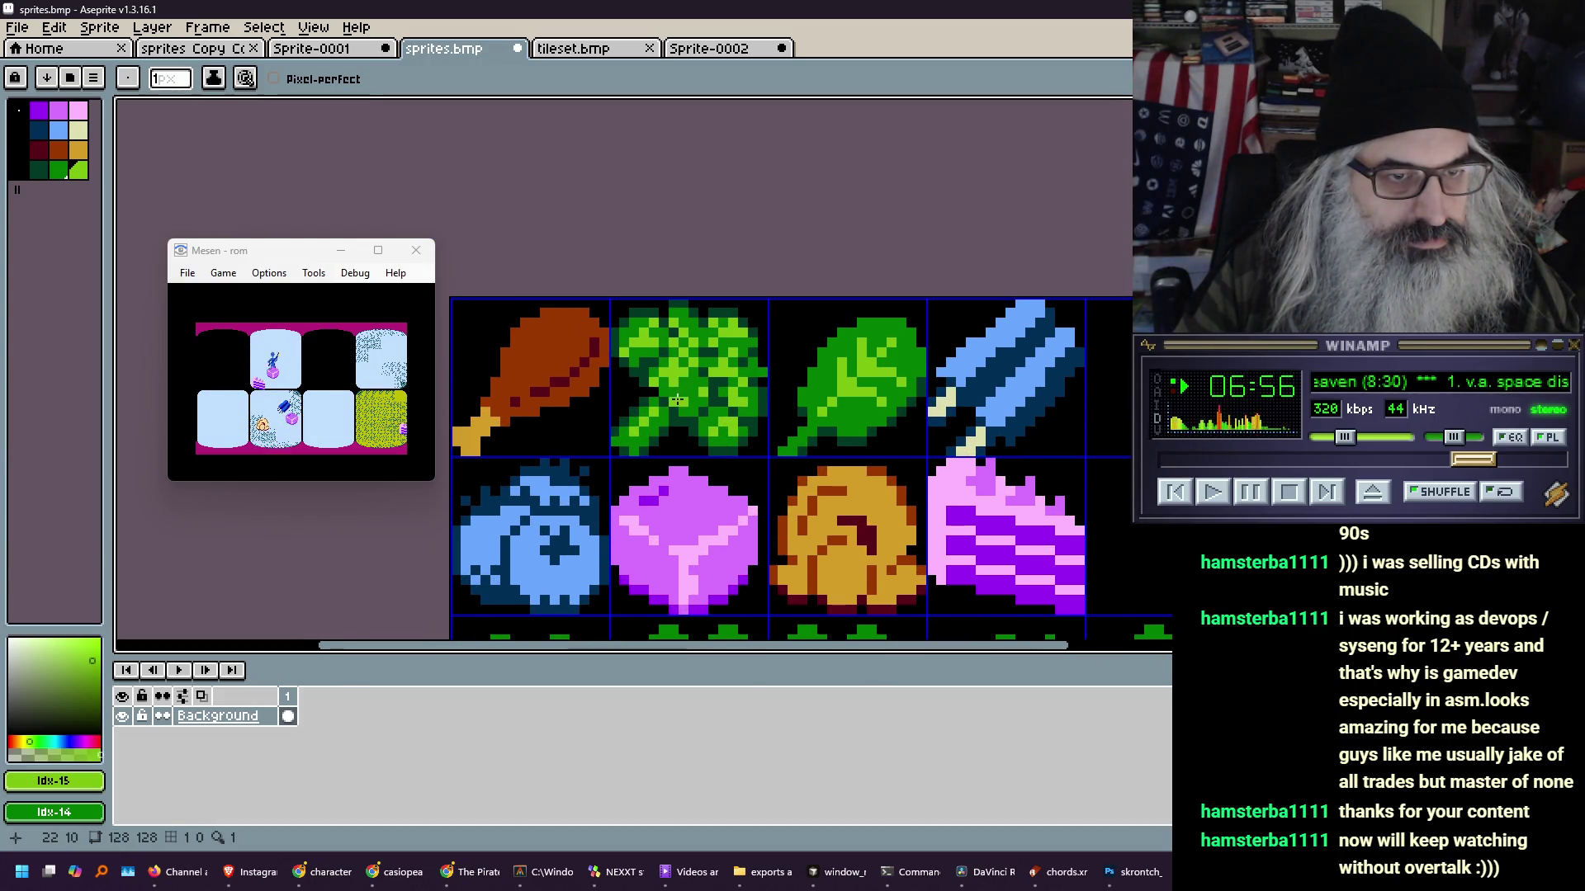
pyautogui.scroll(-2, 658, 387)
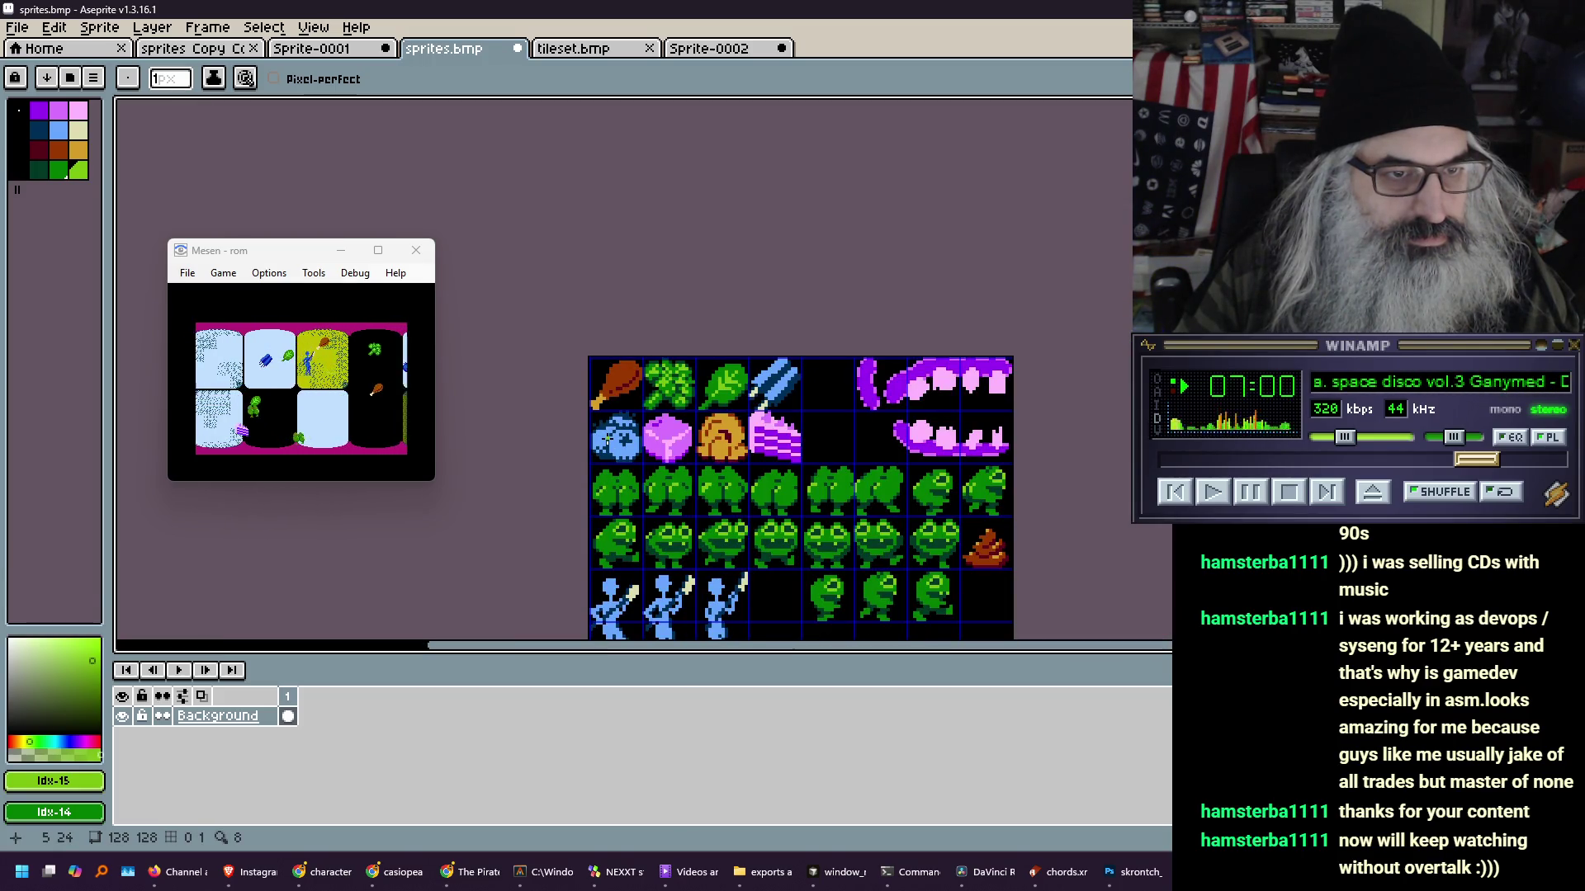
pyautogui.scroll(2, 608, 438)
pyautogui.scroll(1, 728, 333)
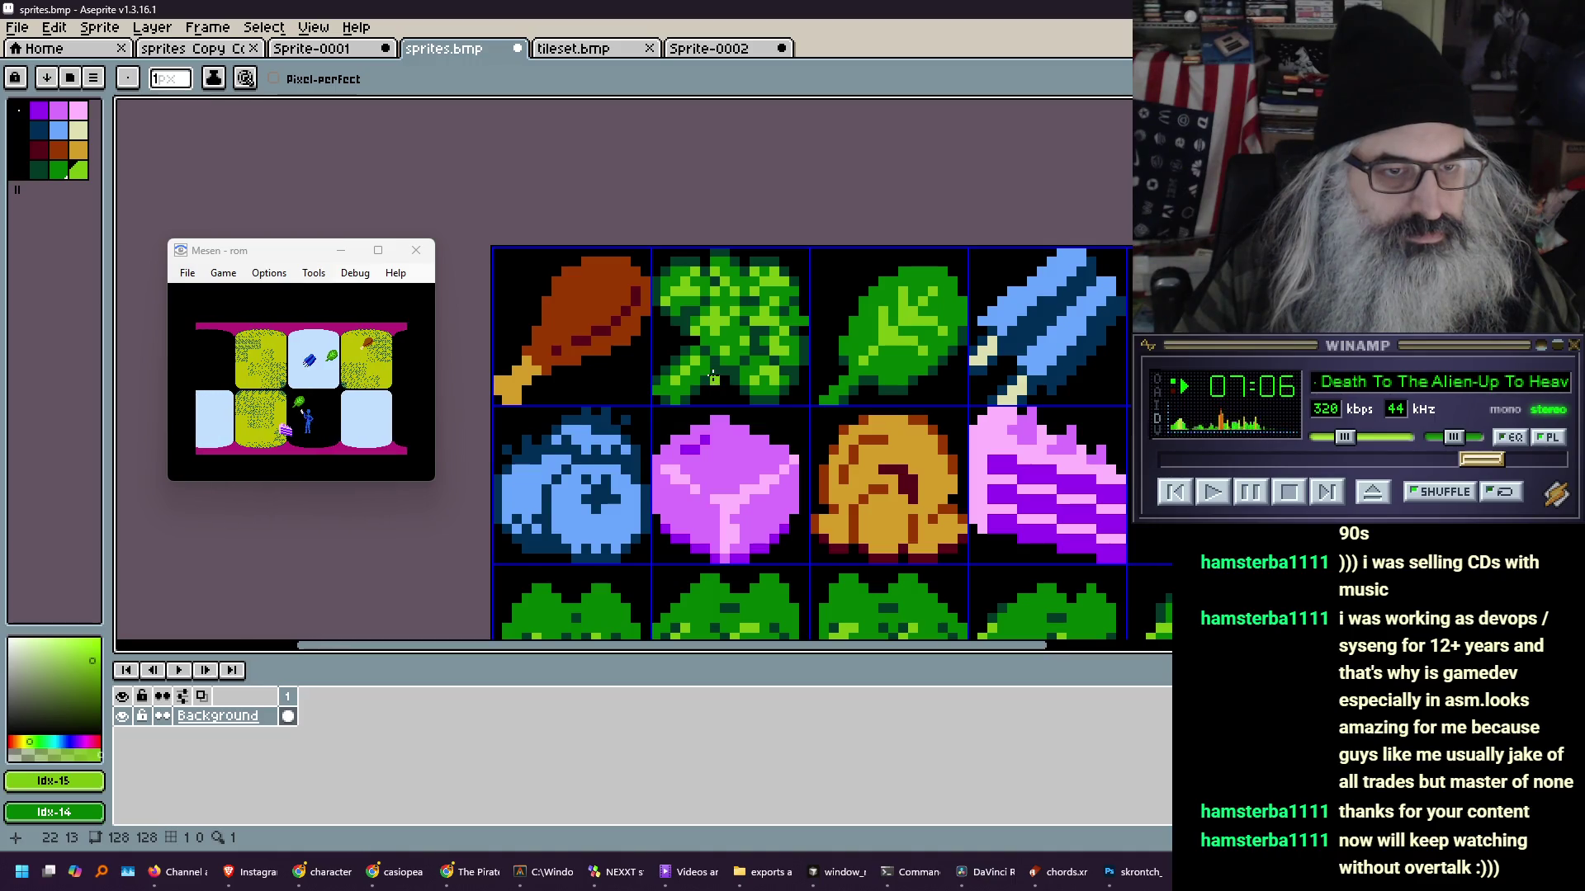
# - Sample the broccoli's dark green and zoom in and out over its florets
pyautogui.keyDown('alt'); pyautogui.click(754, 301); pyautogui.keyUp('alt')
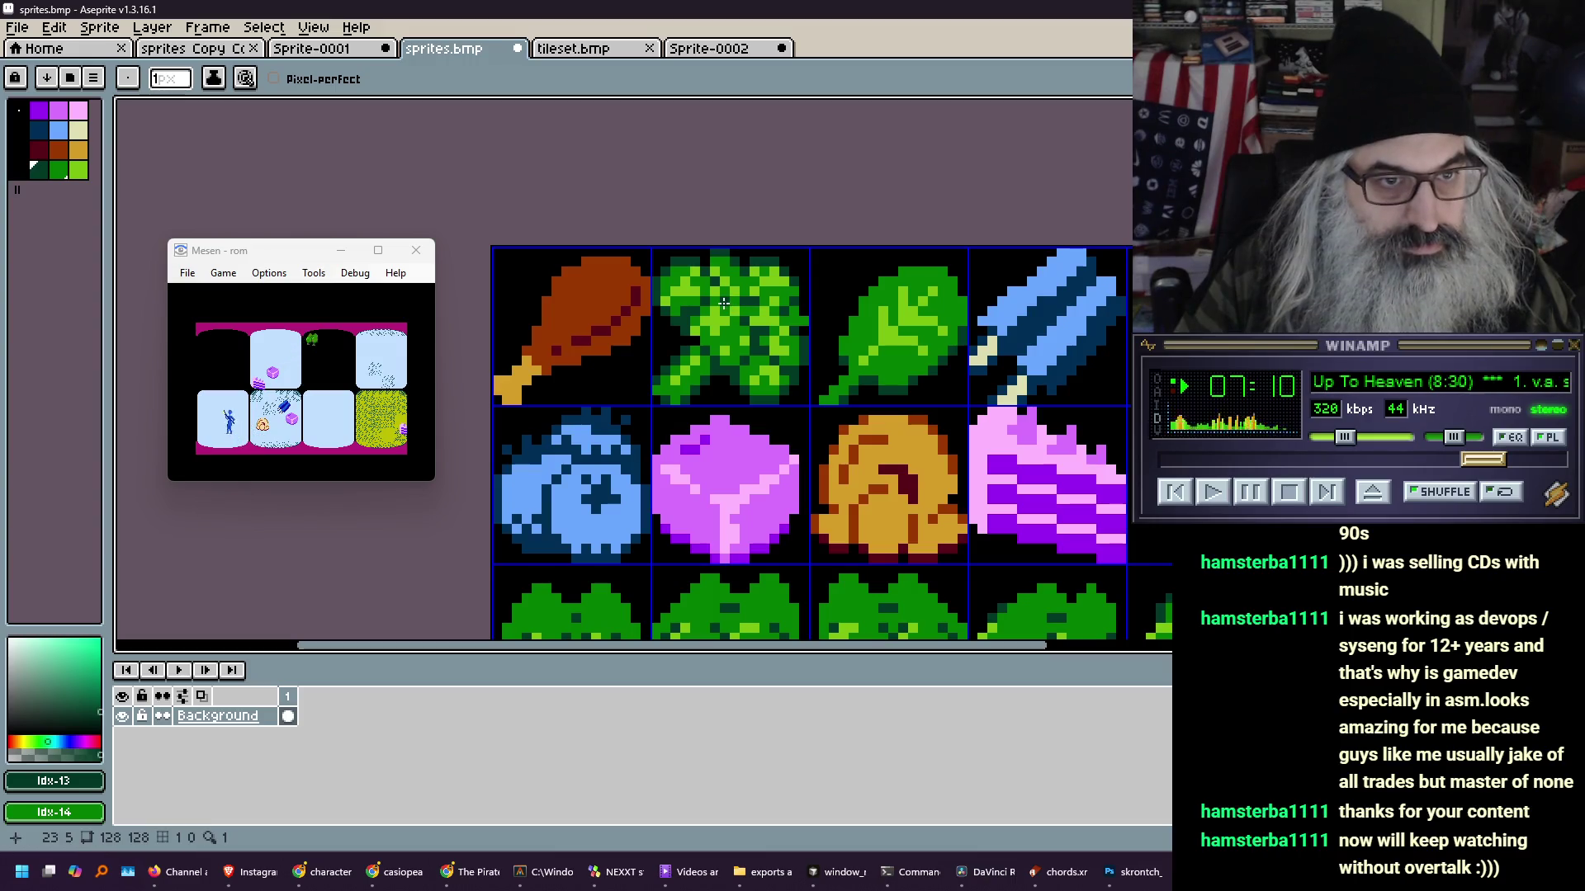
pyautogui.scroll(-1, 662, 345)
pyautogui.scroll(-3, 662, 345)
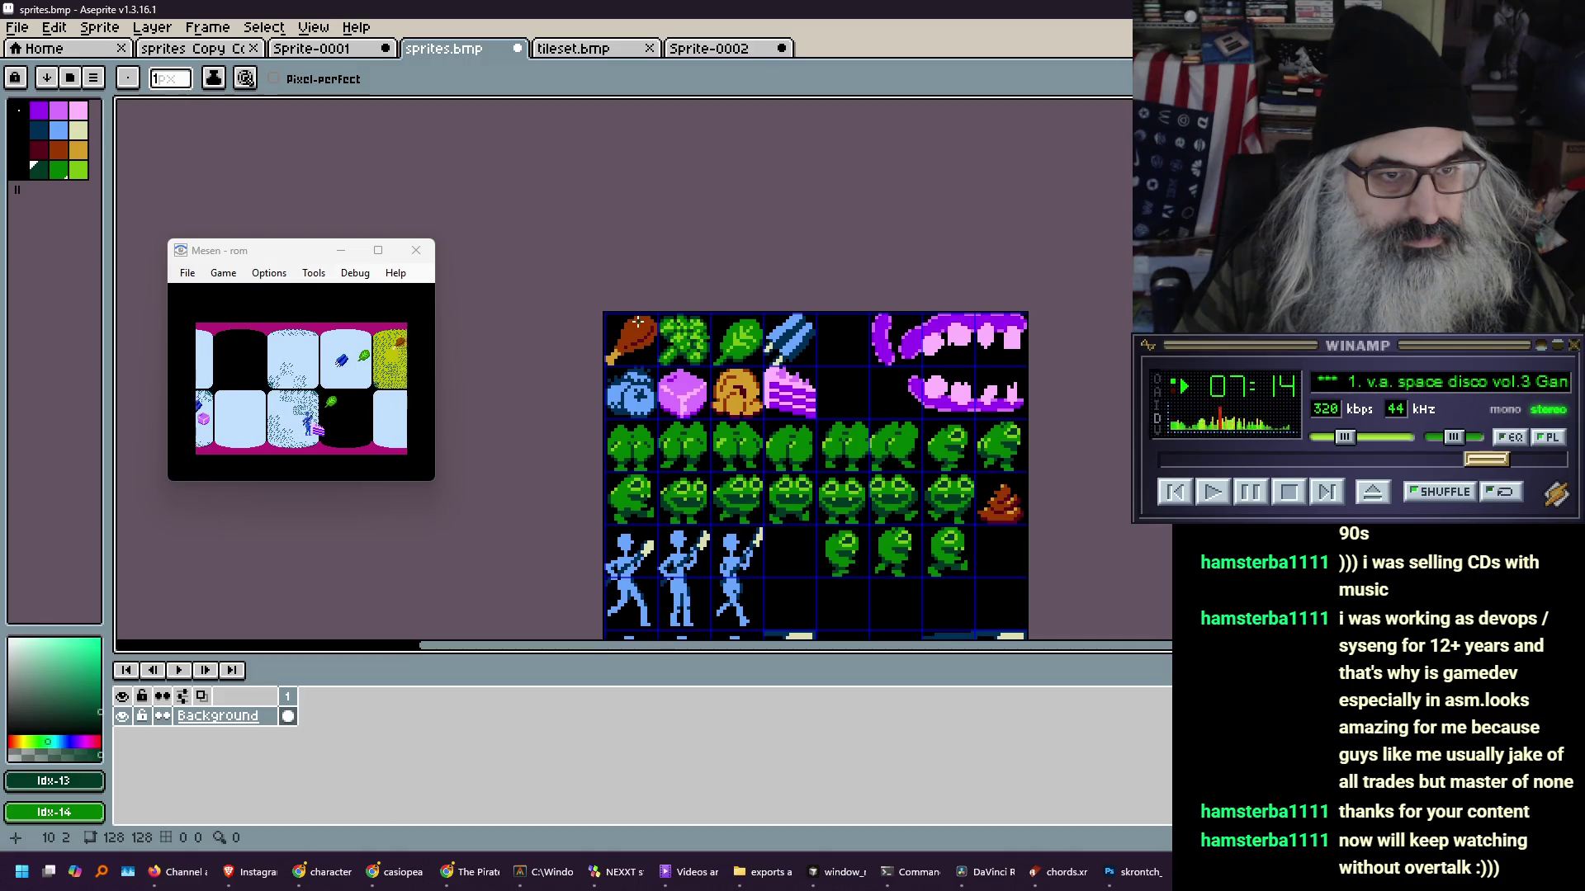
pyautogui.scroll(3, 638, 323)
pyautogui.scroll(1, 639, 327)
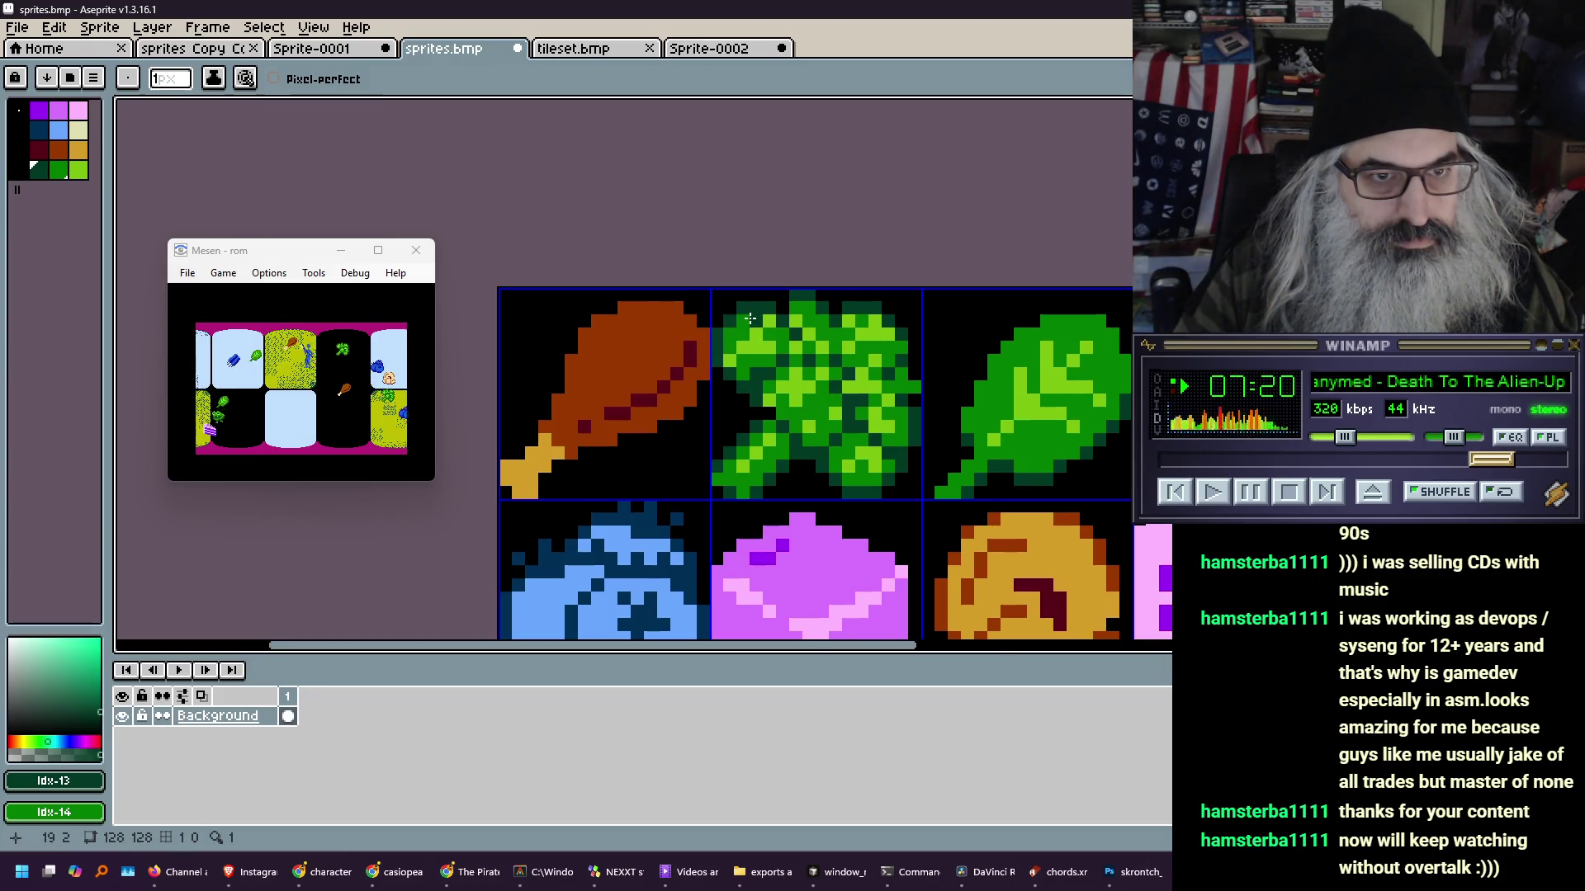
pyautogui.scroll(-4, 750, 319)
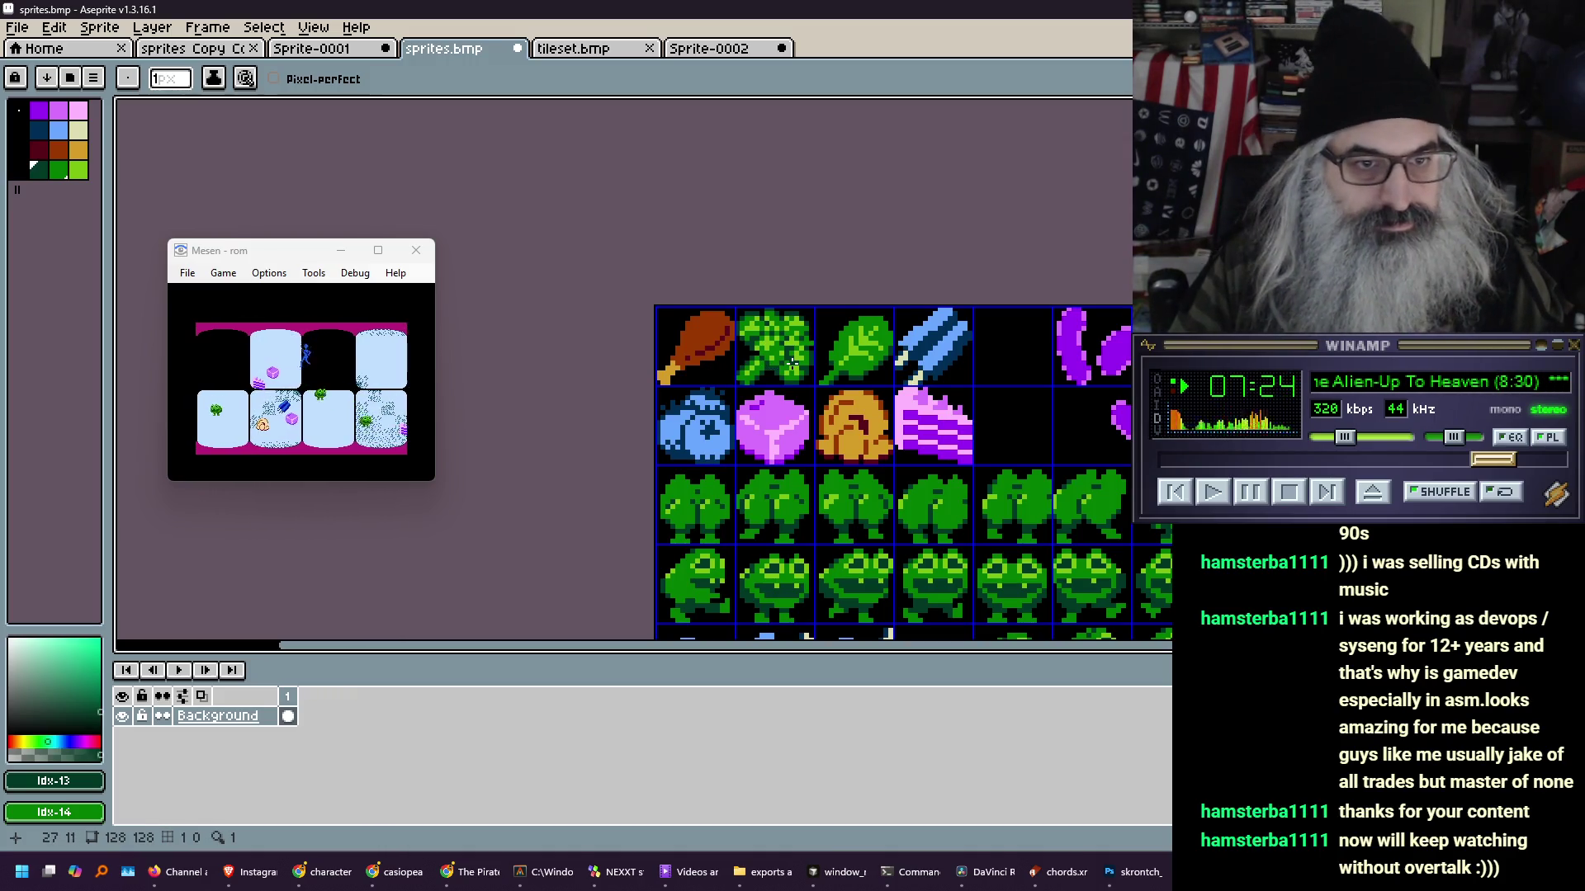
pyautogui.scroll(2, 792, 363)
pyautogui.scroll(3, 788, 347)
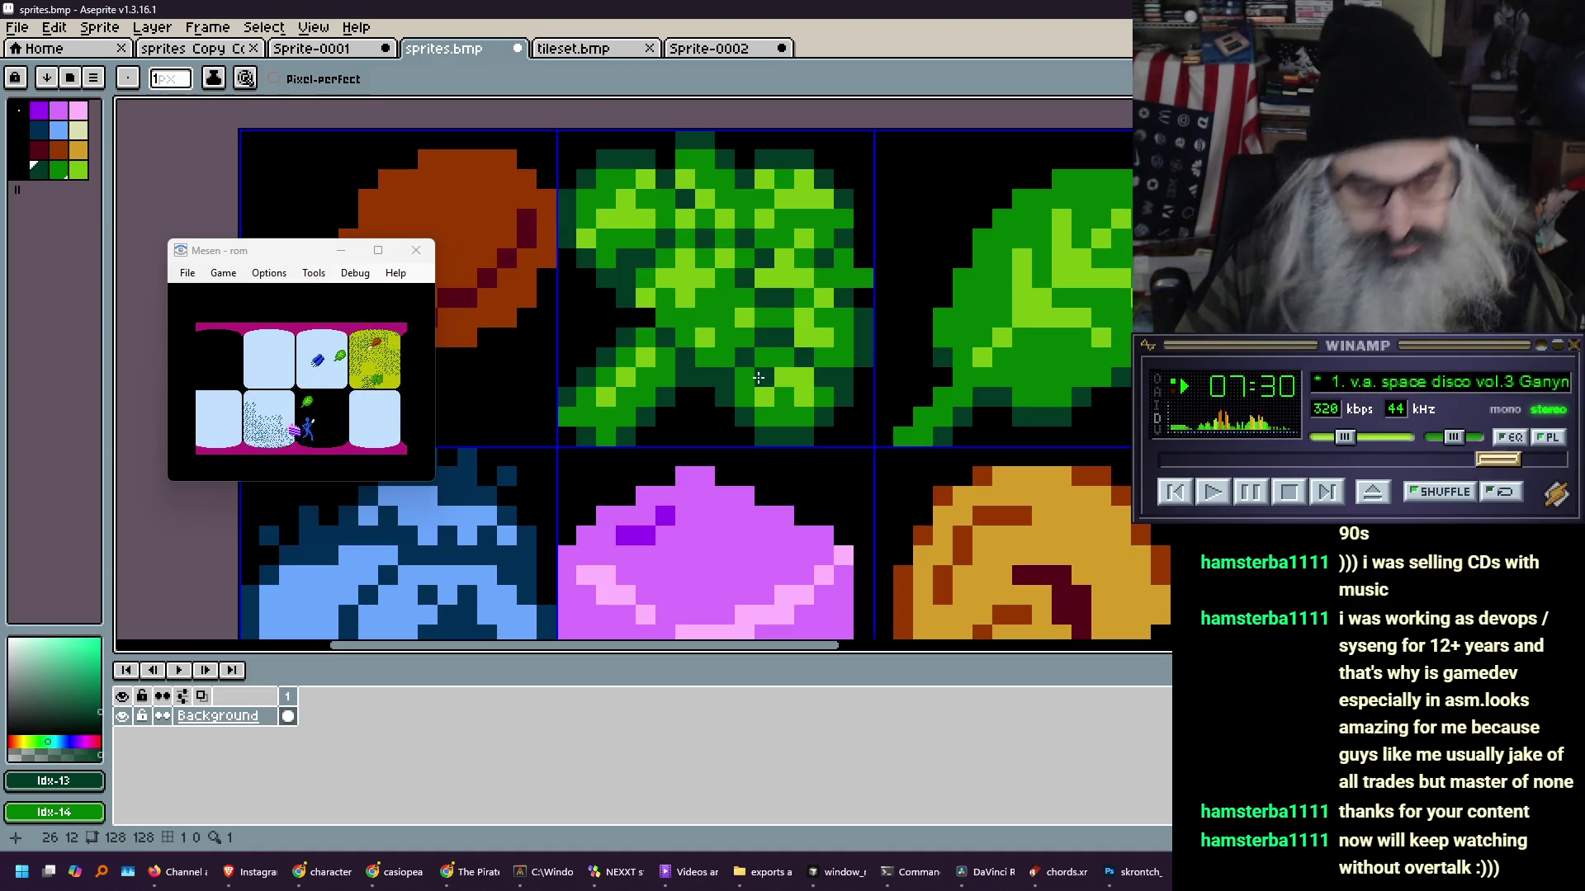
# - Pick the light green as drawing colour and the darker green as secondary for the pencil
pyautogui.press('i')
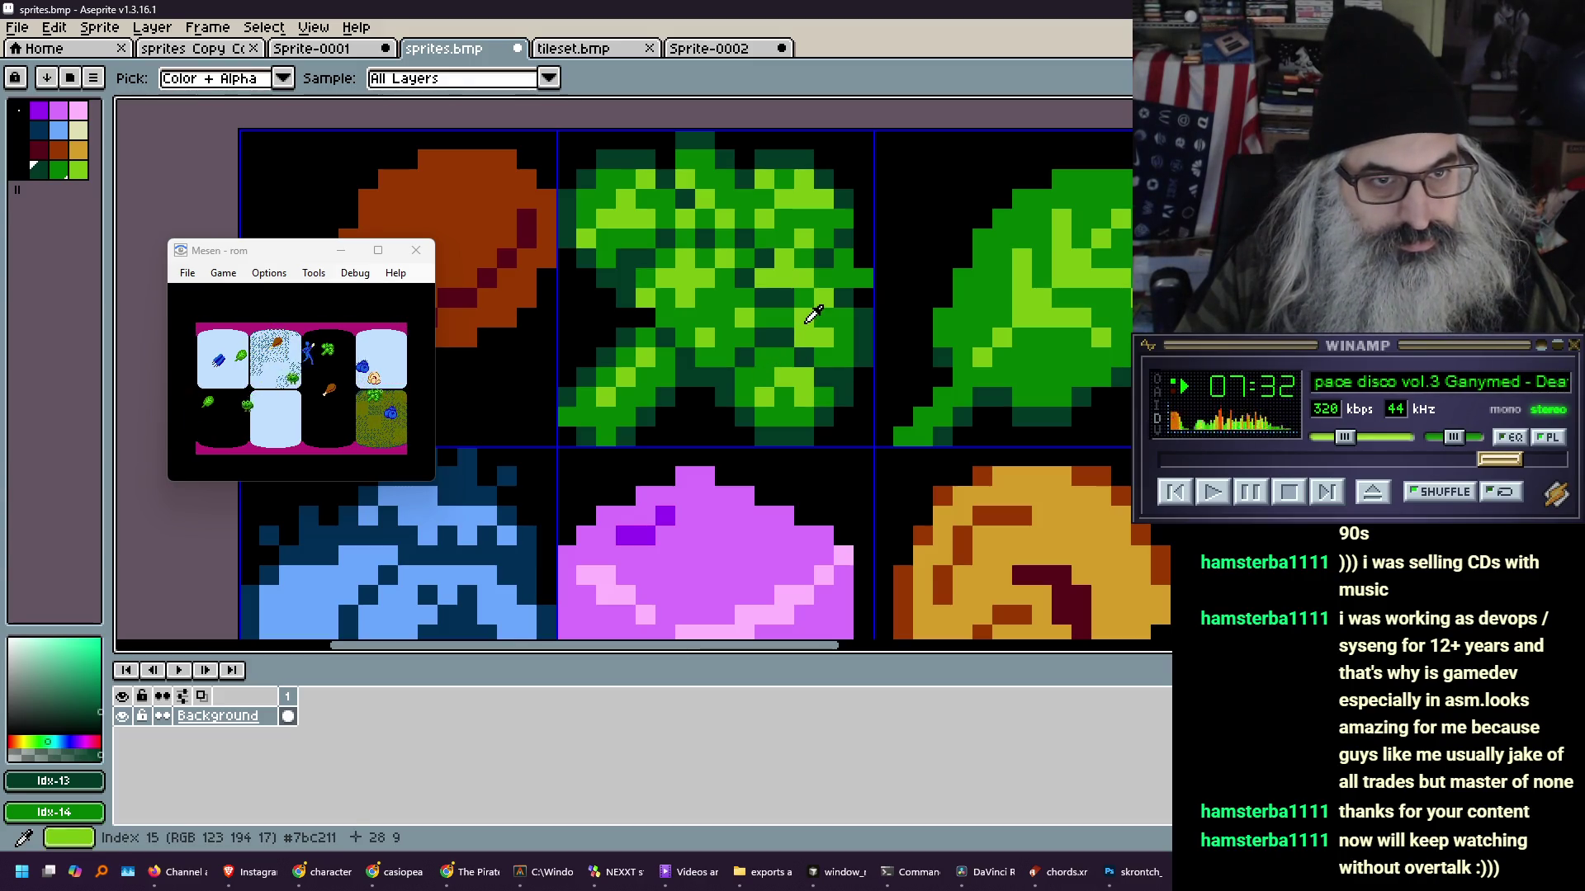
pyautogui.click(813, 314)
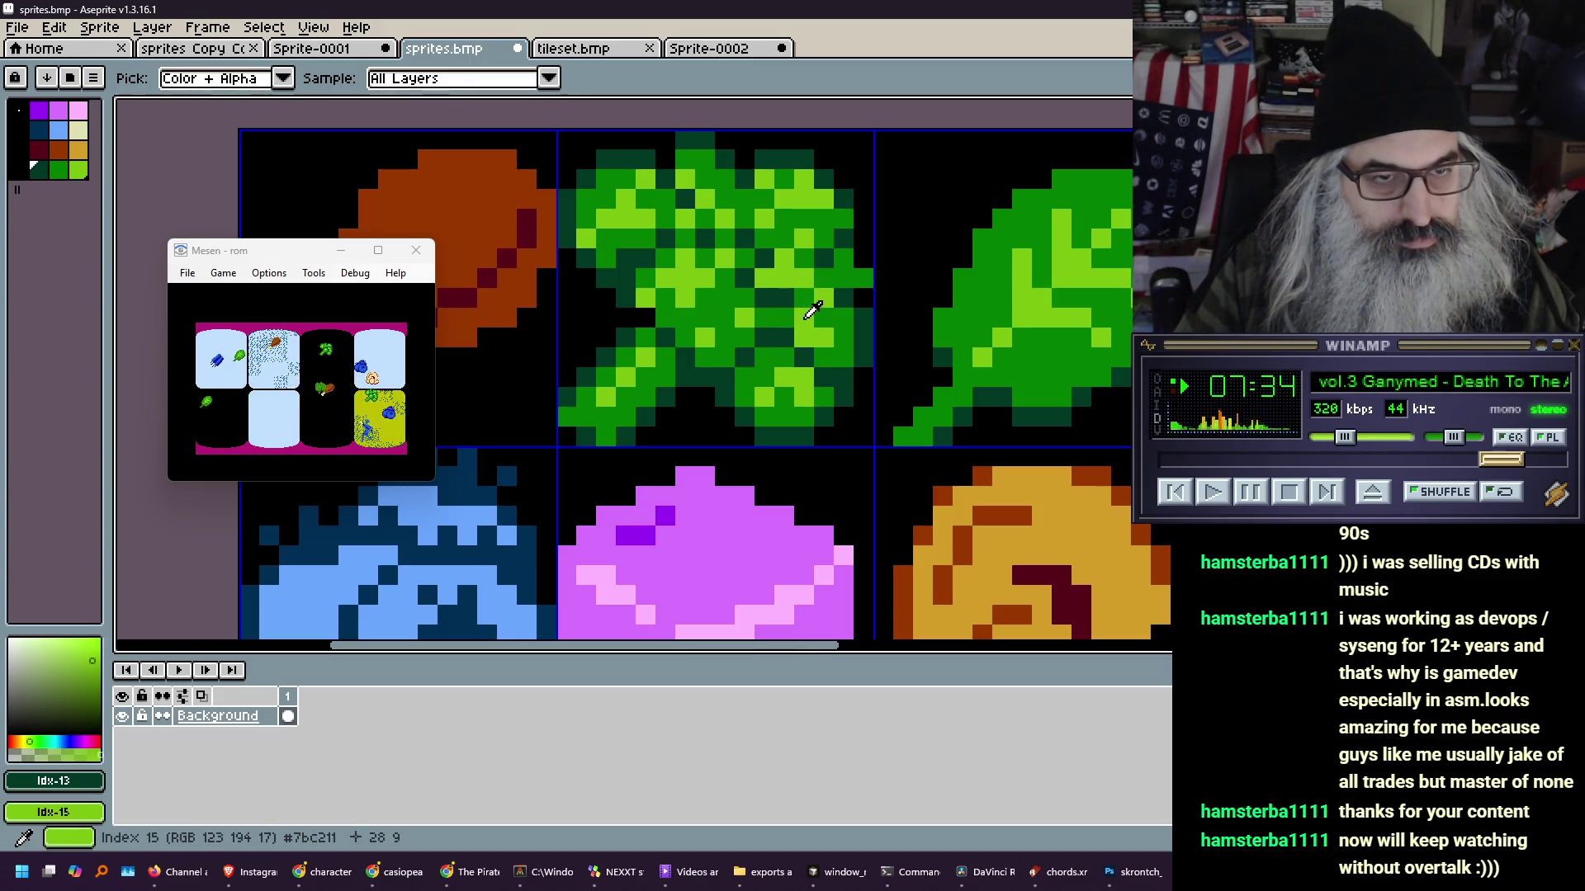
pyautogui.click(755, 311)
pyautogui.rightClick(761, 314)
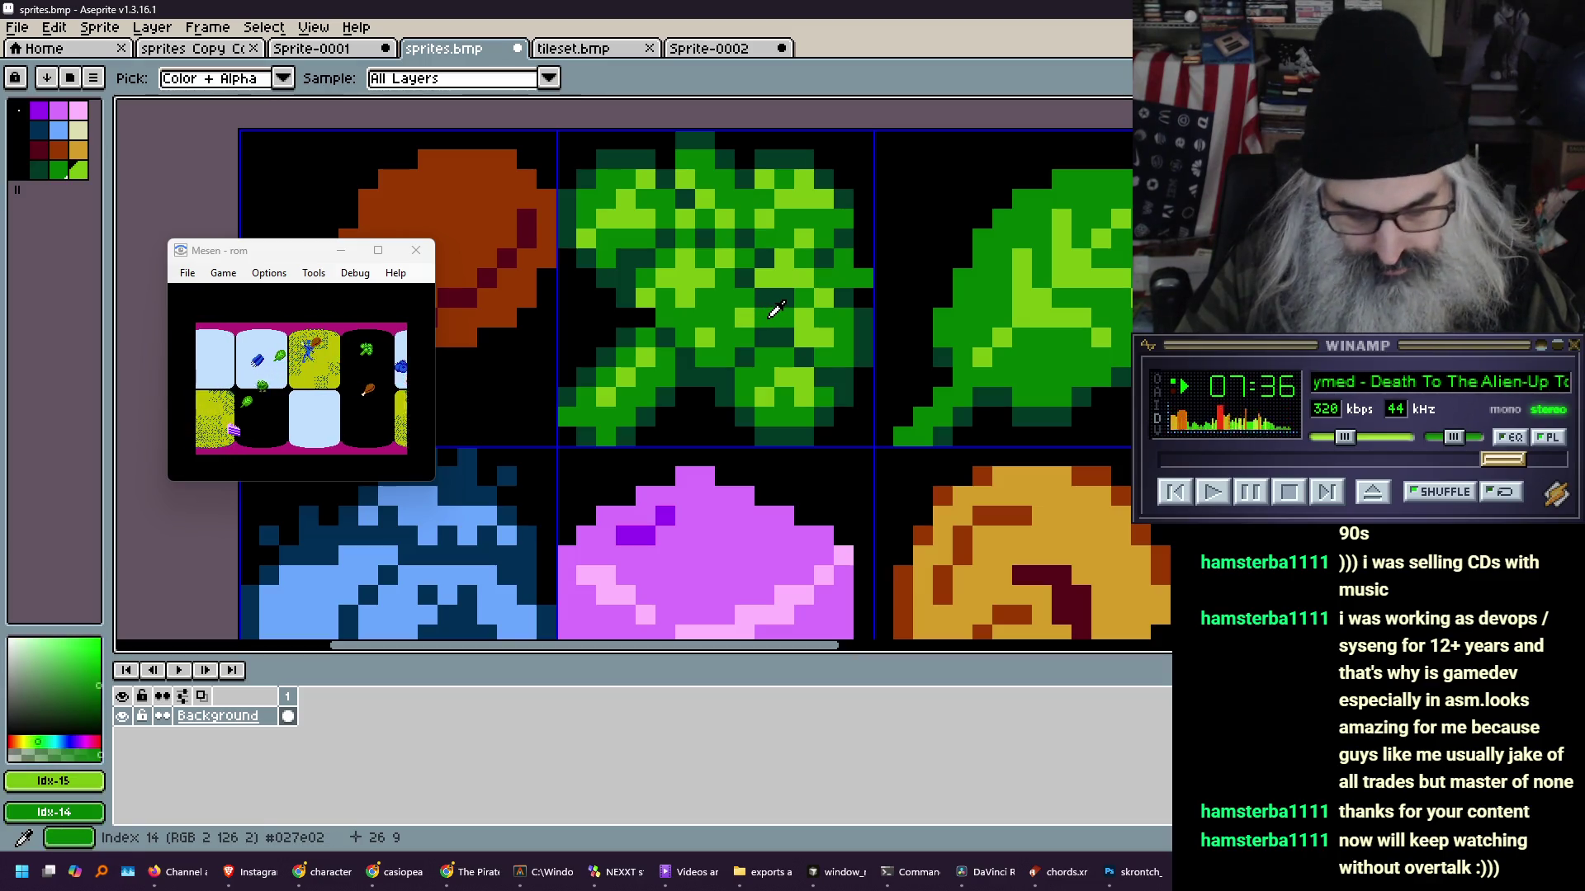
pyautogui.press('b')
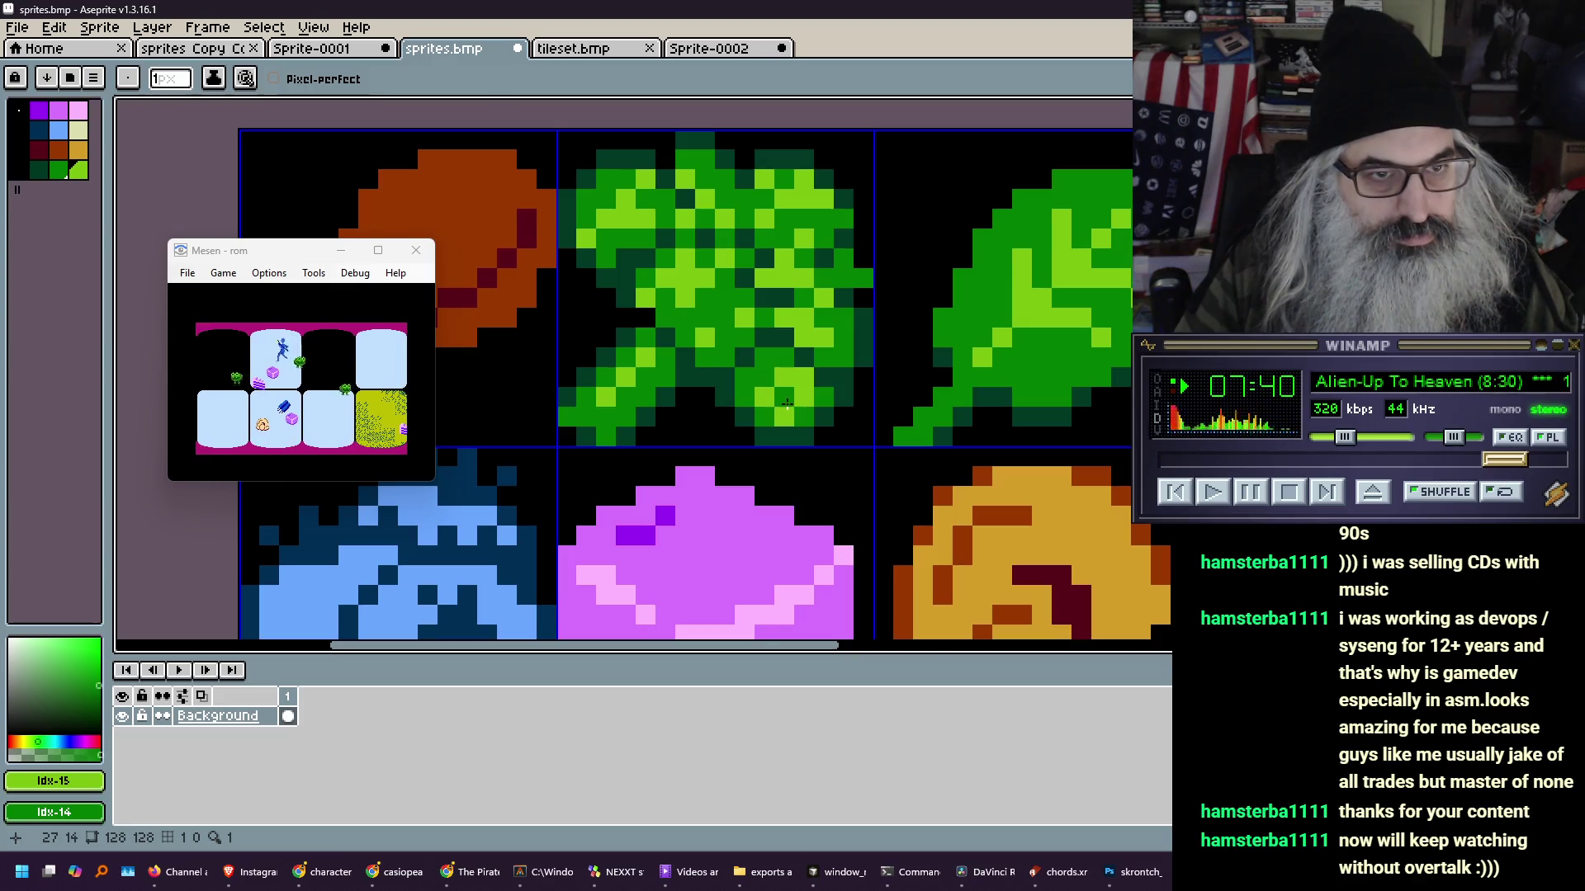
pyautogui.scroll(-3, 683, 275)
pyautogui.scroll(-1, 668, 298)
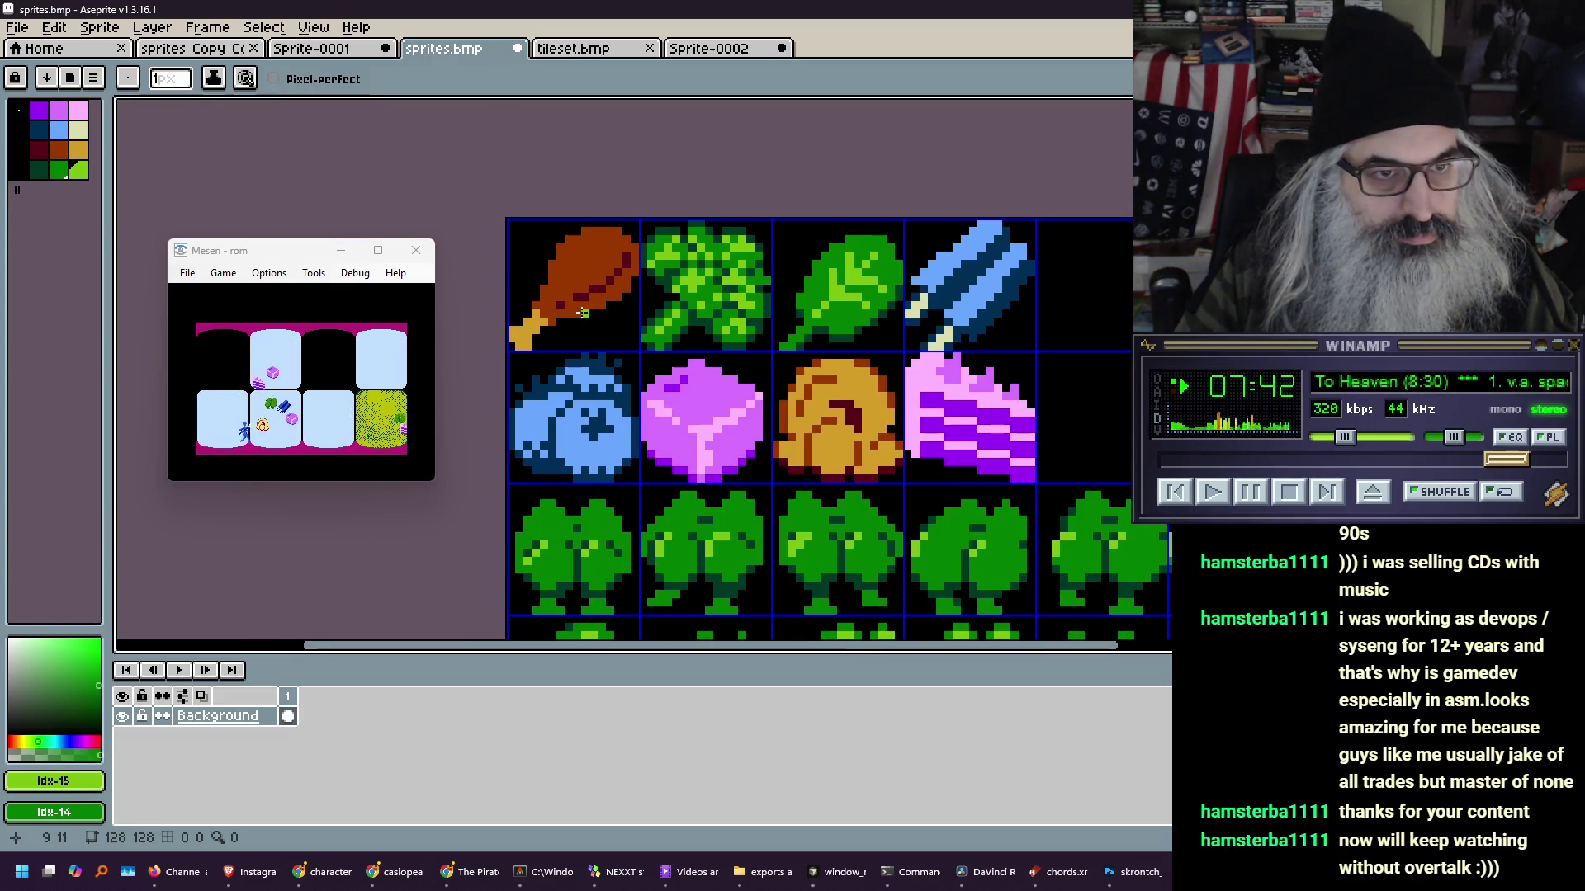
pyautogui.scroll(-1, 584, 309)
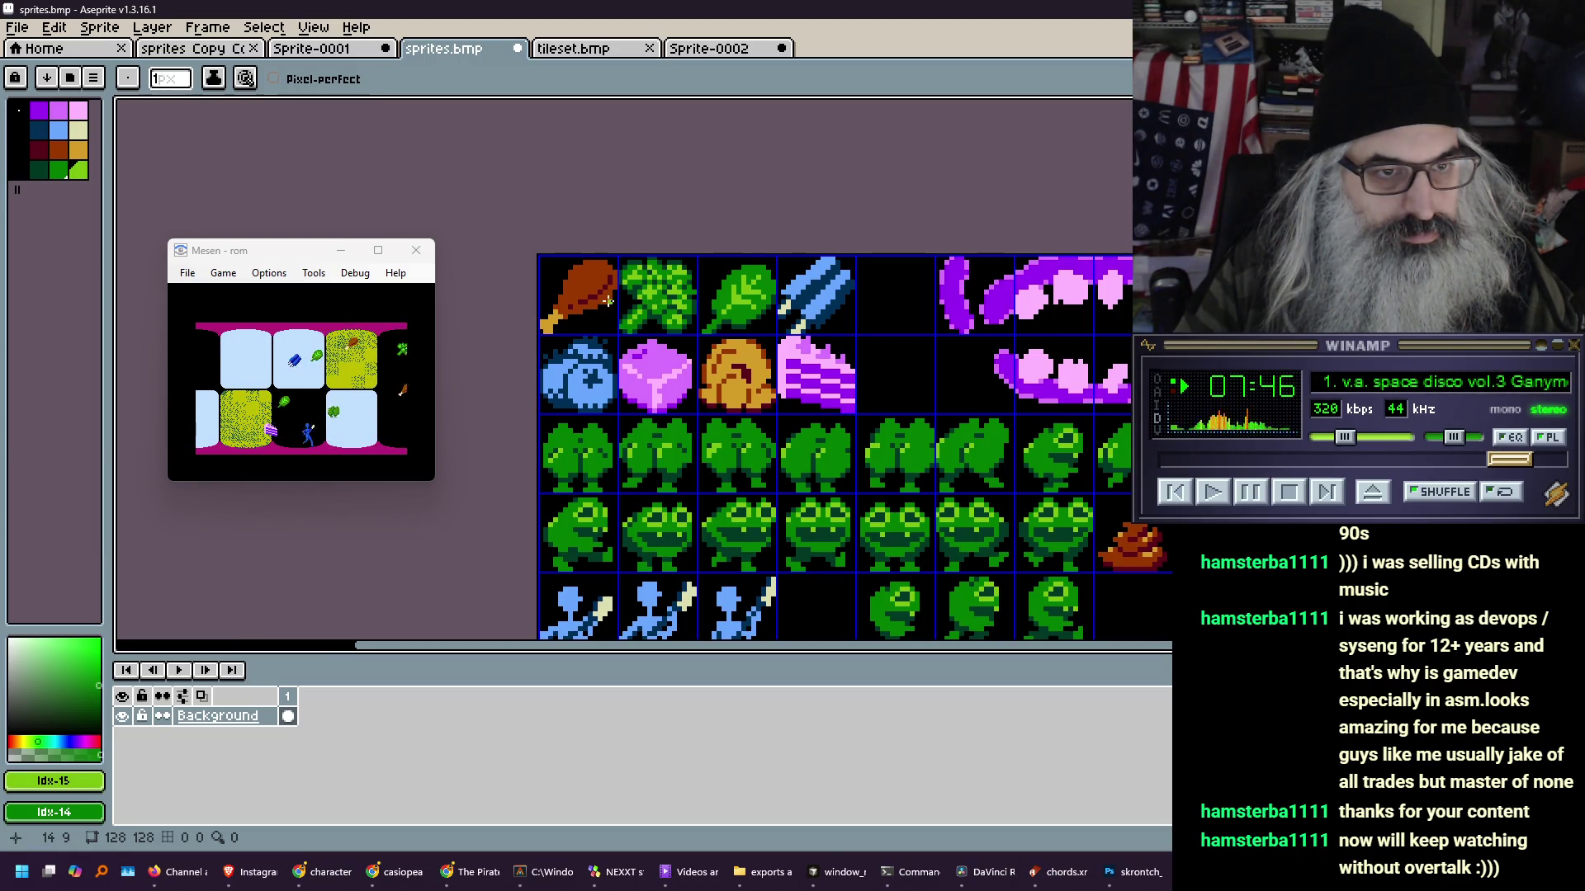
pyautogui.scroll(3, 663, 305)
pyautogui.scroll(1, 660, 308)
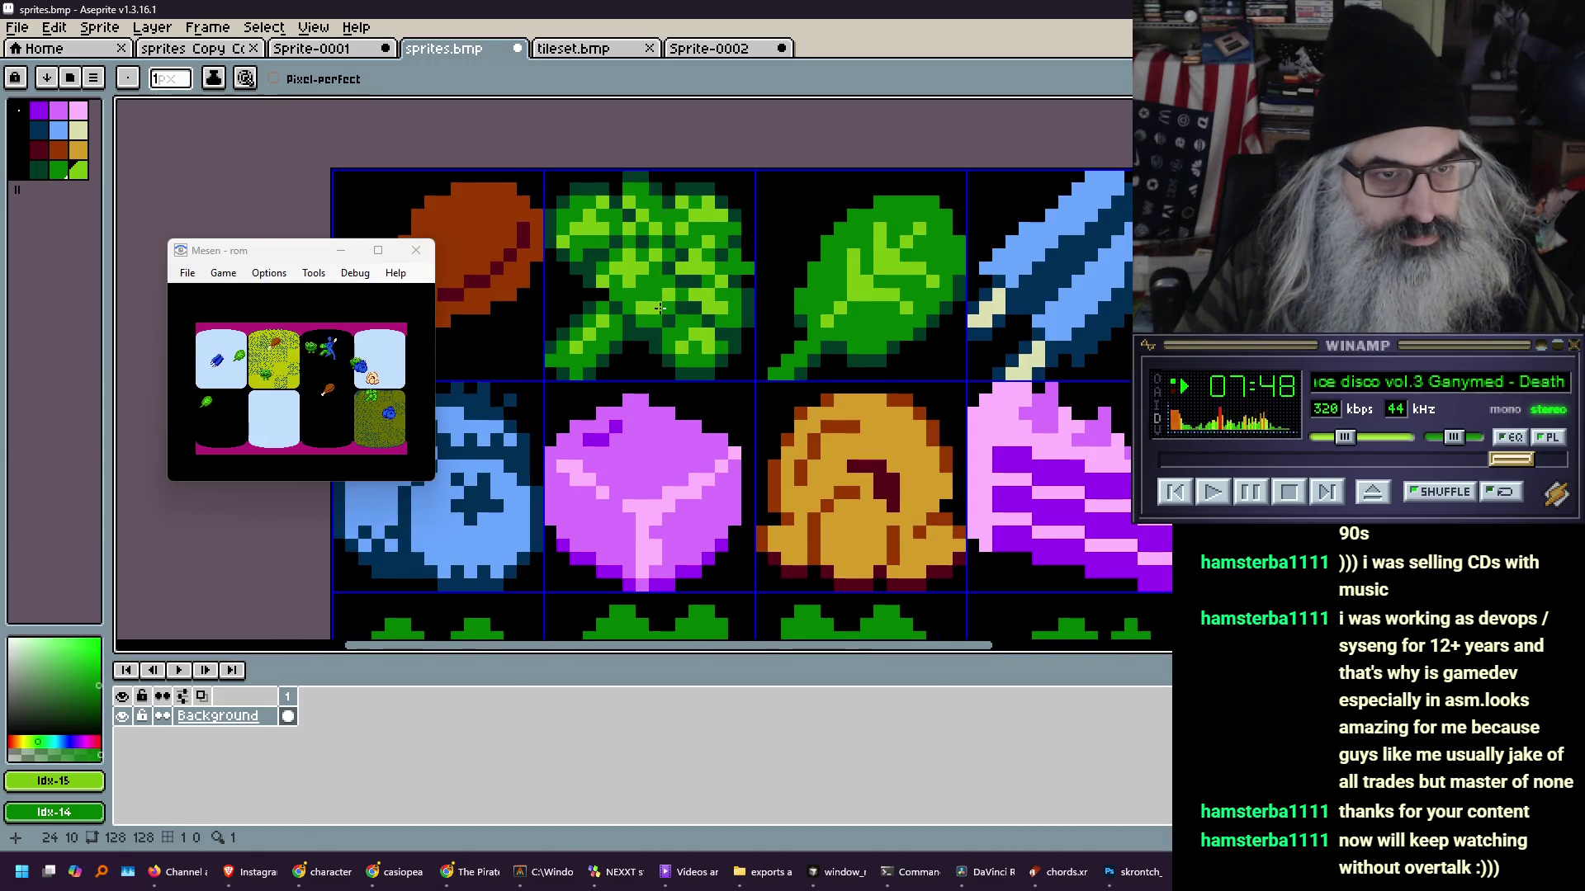
pyautogui.scroll(-1, 660, 308)
pyautogui.scroll(1, 652, 341)
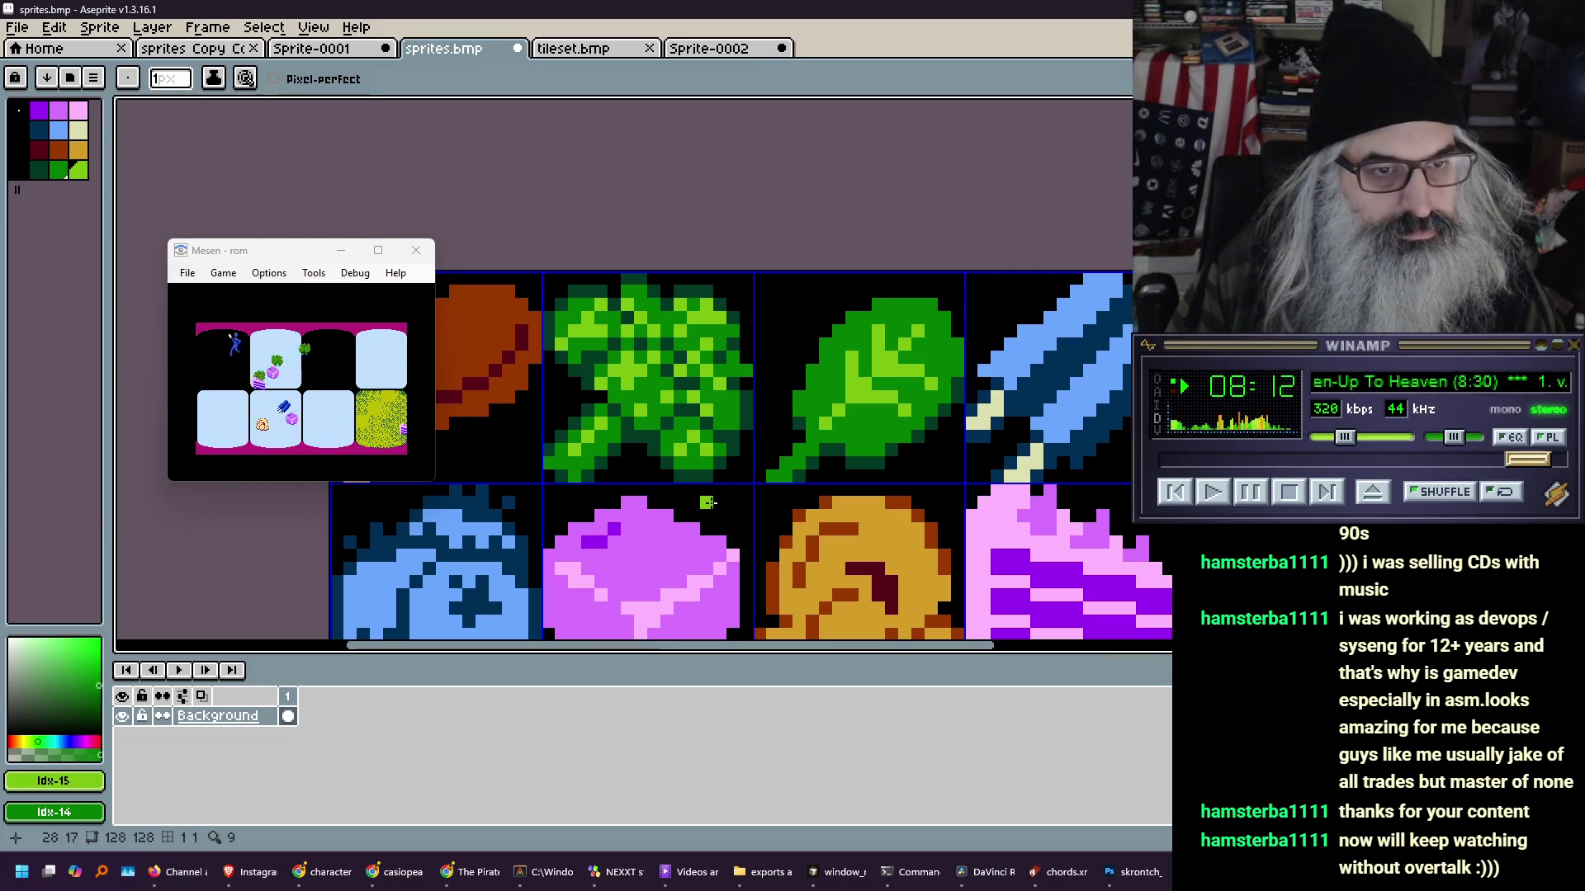
pyautogui.scroll(-3, 653, 333)
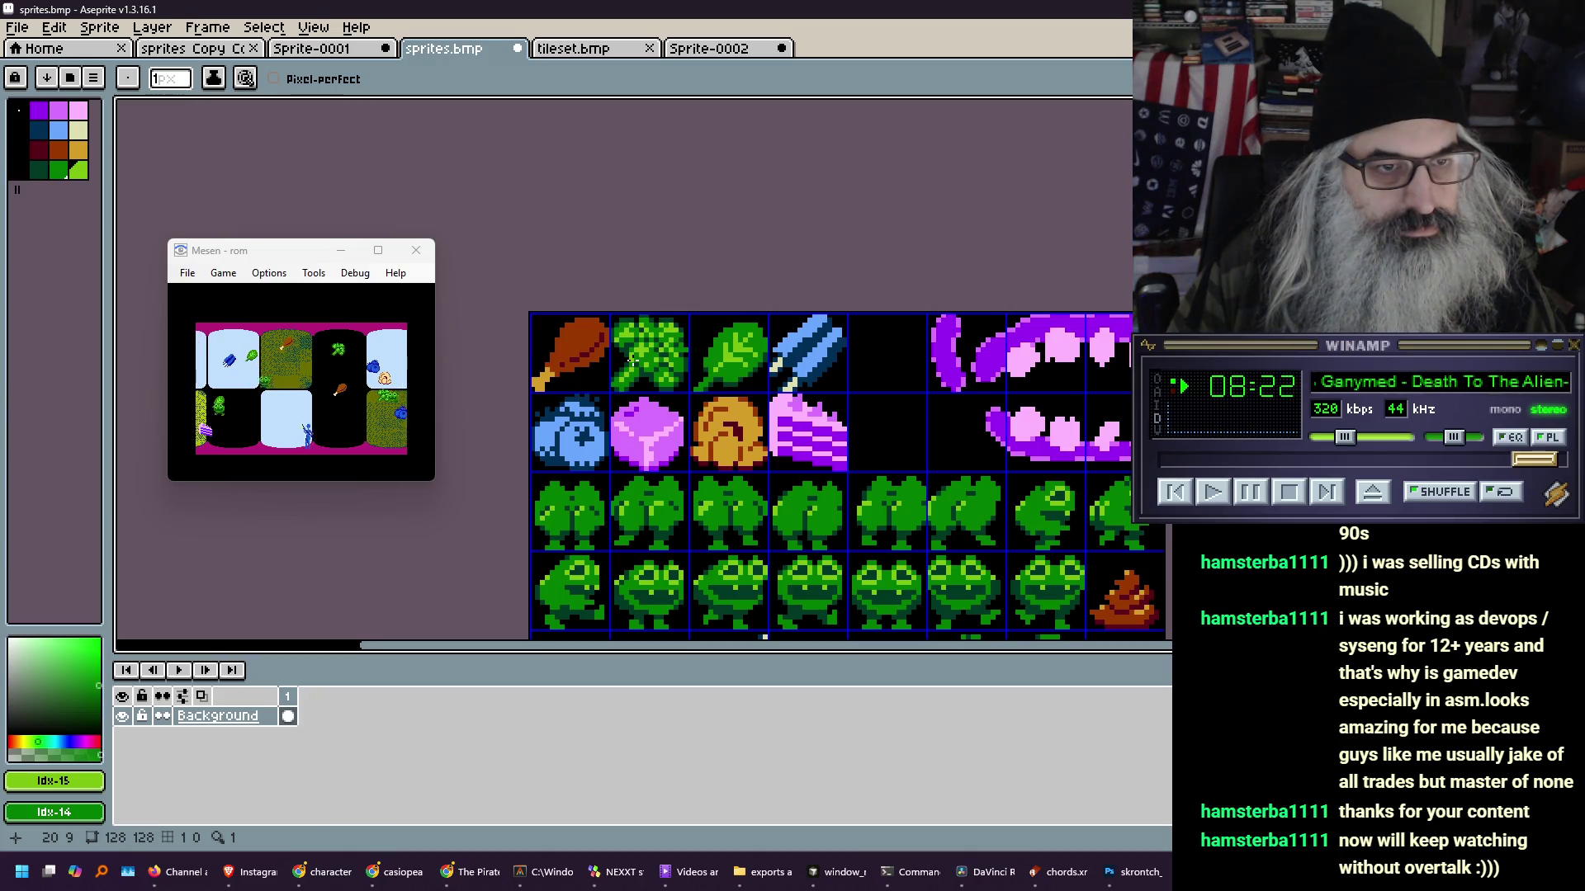
pyautogui.scroll(3, 632, 360)
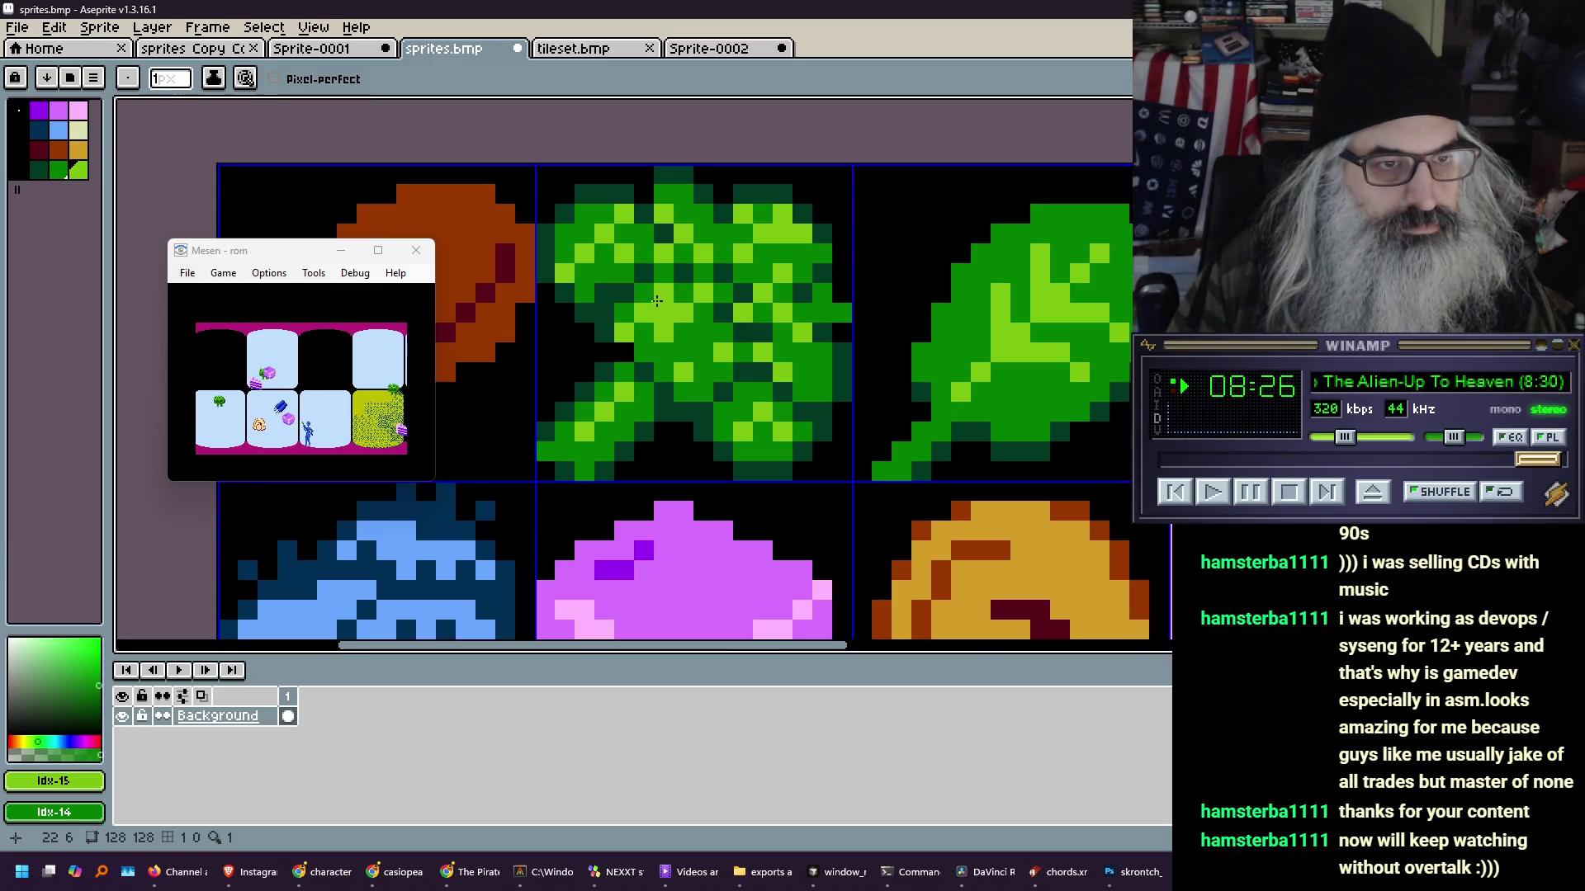
pyautogui.scroll(-3, 629, 321)
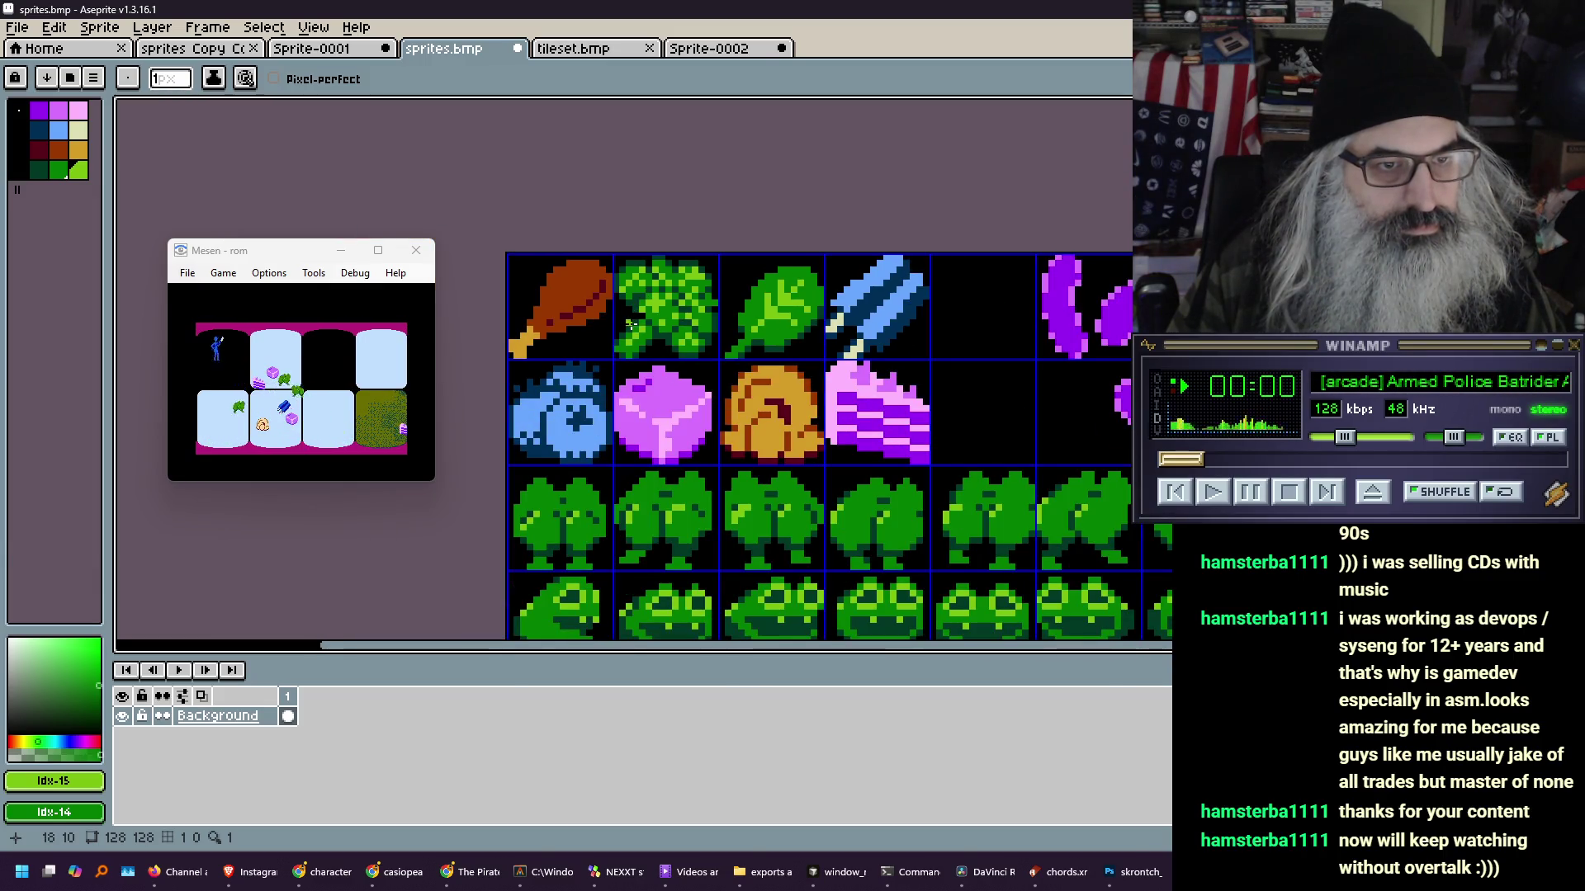
pyautogui.scroll(-5, 642, 321)
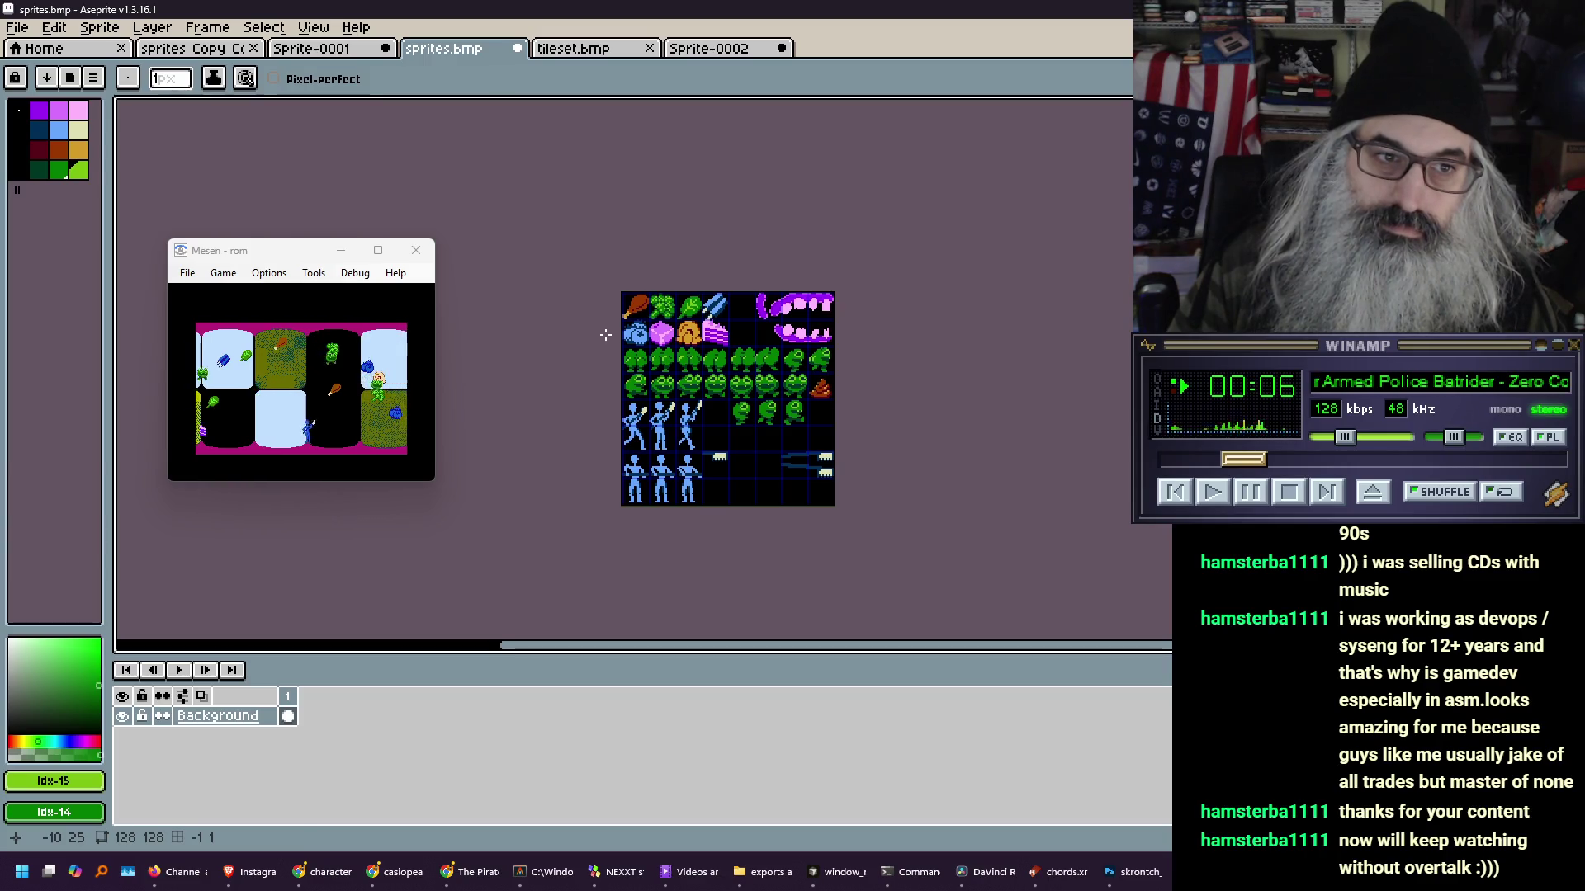
pyautogui.scroll(6, 647, 308)
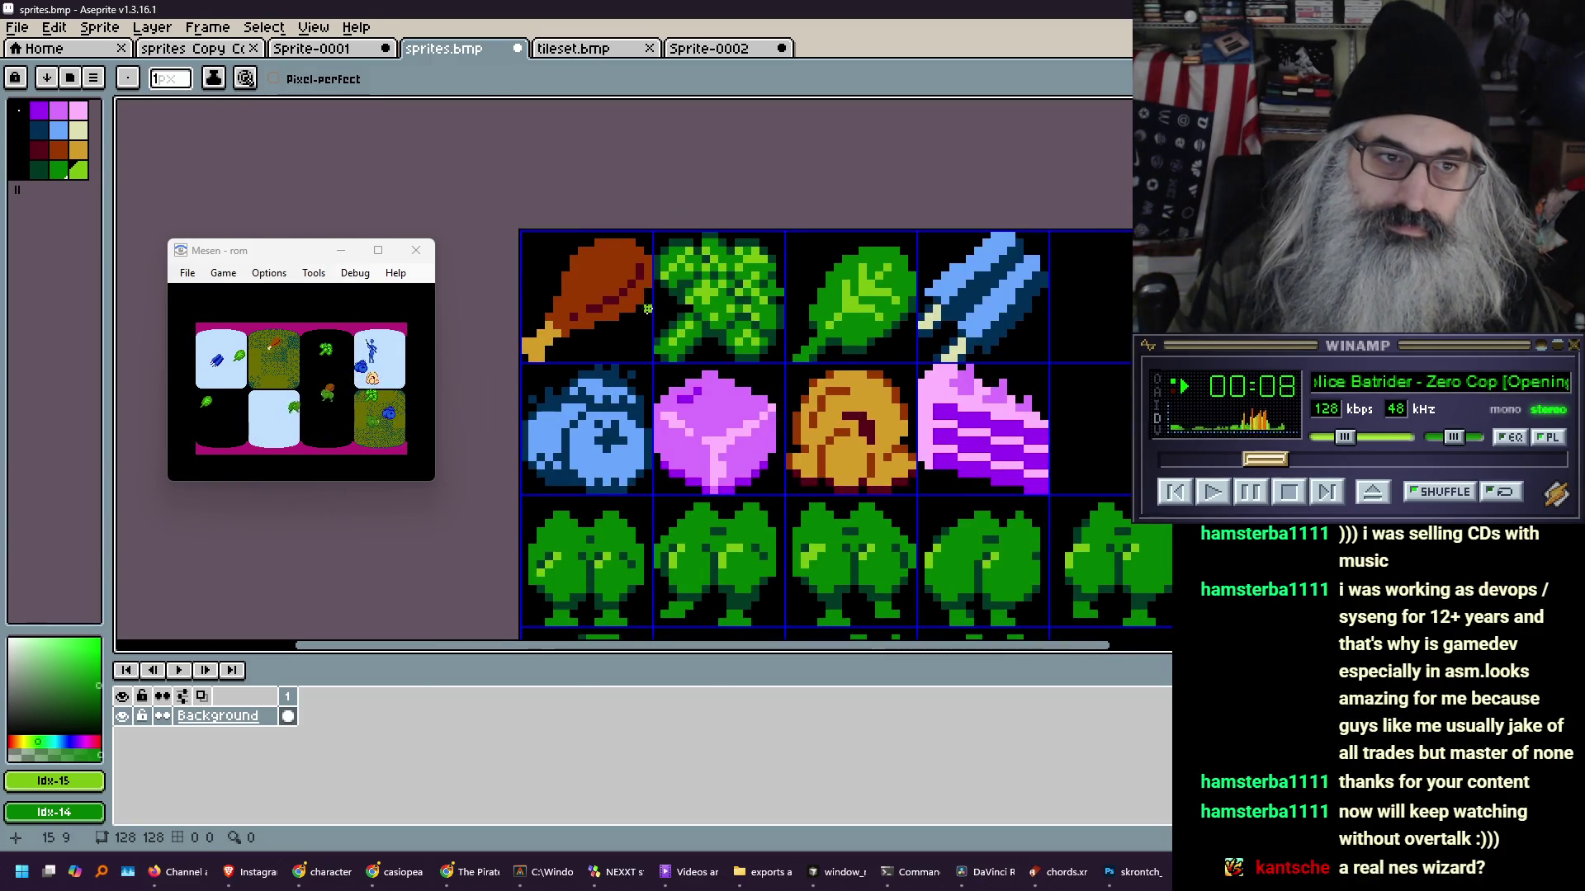
pyautogui.scroll(1, 666, 299)
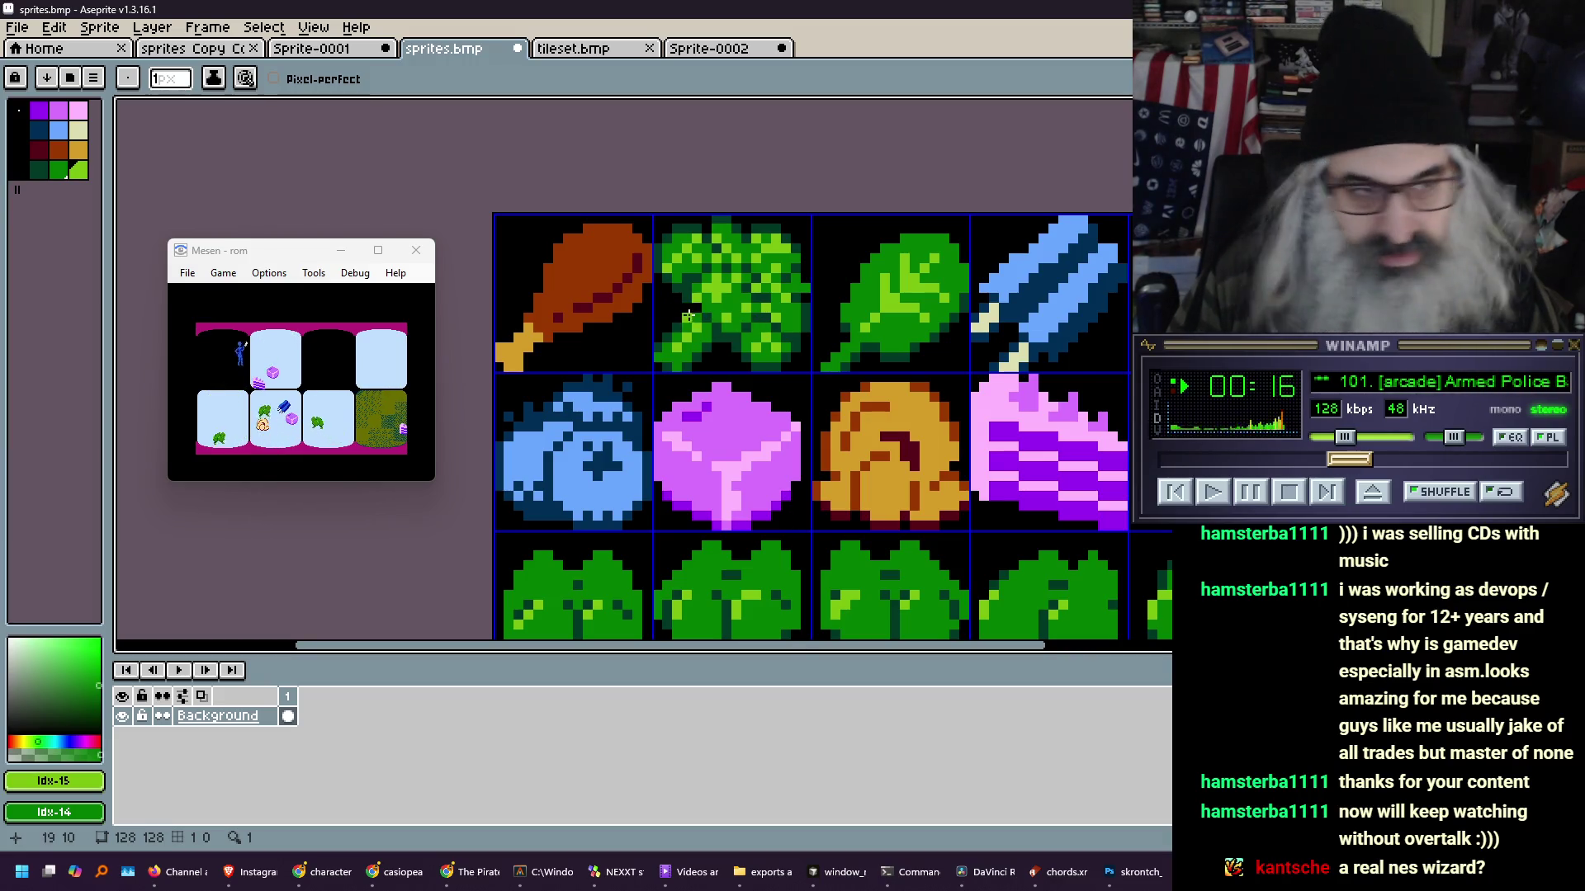
# - Scale Mesen to 4x, move it to the upper left beside the sheet, then reduce it to 2x
pyautogui.moveTo(720, 315); pyautogui.dragTo(673, 320)
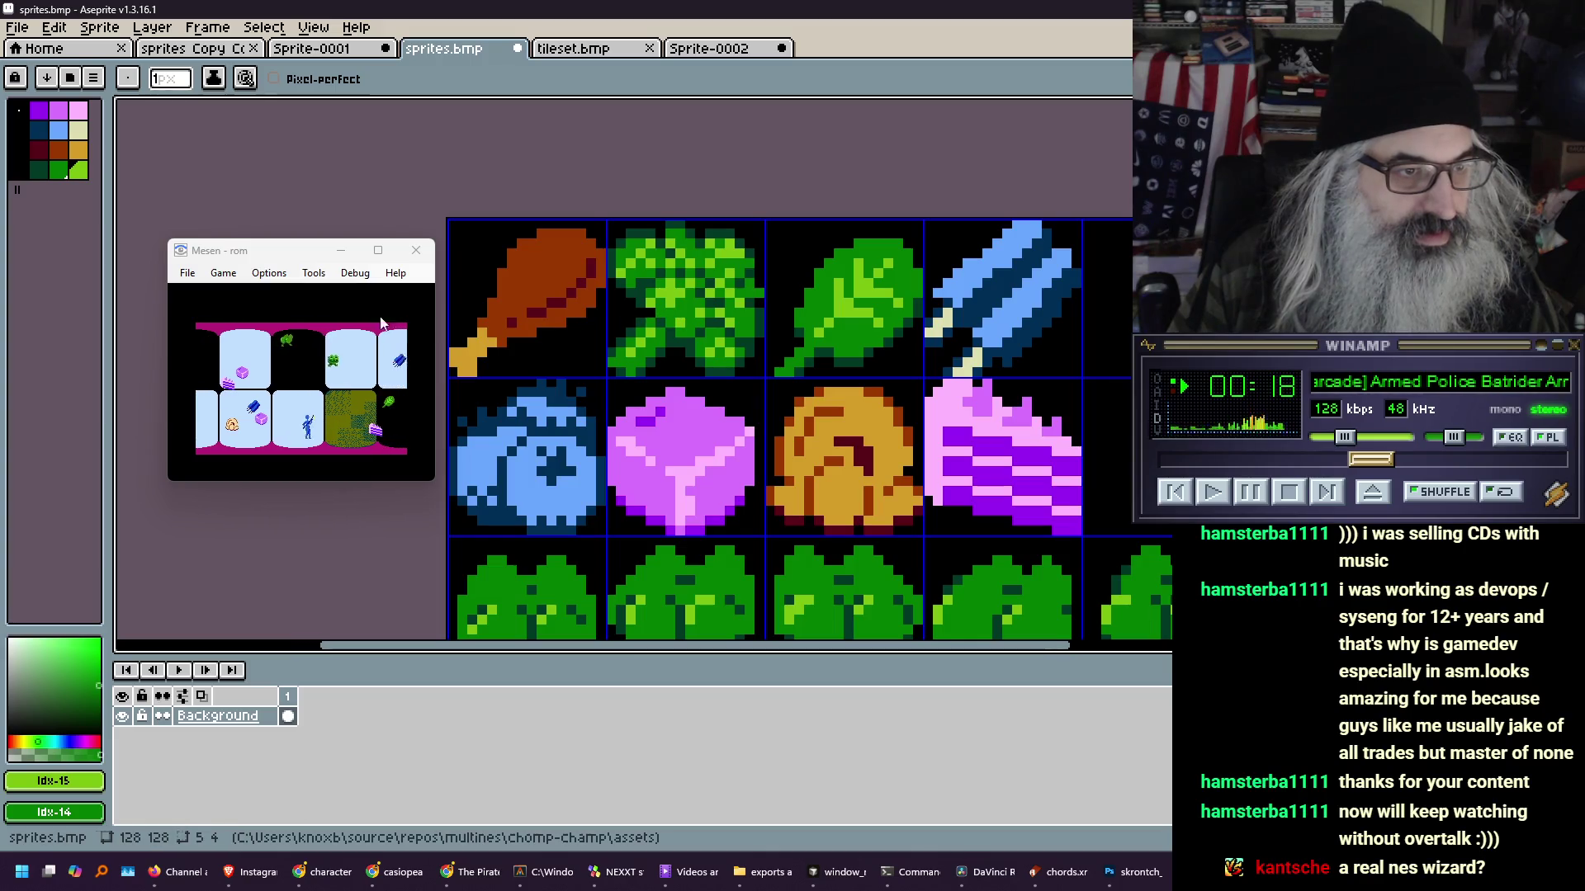
pyautogui.hotkey('alt', '4')
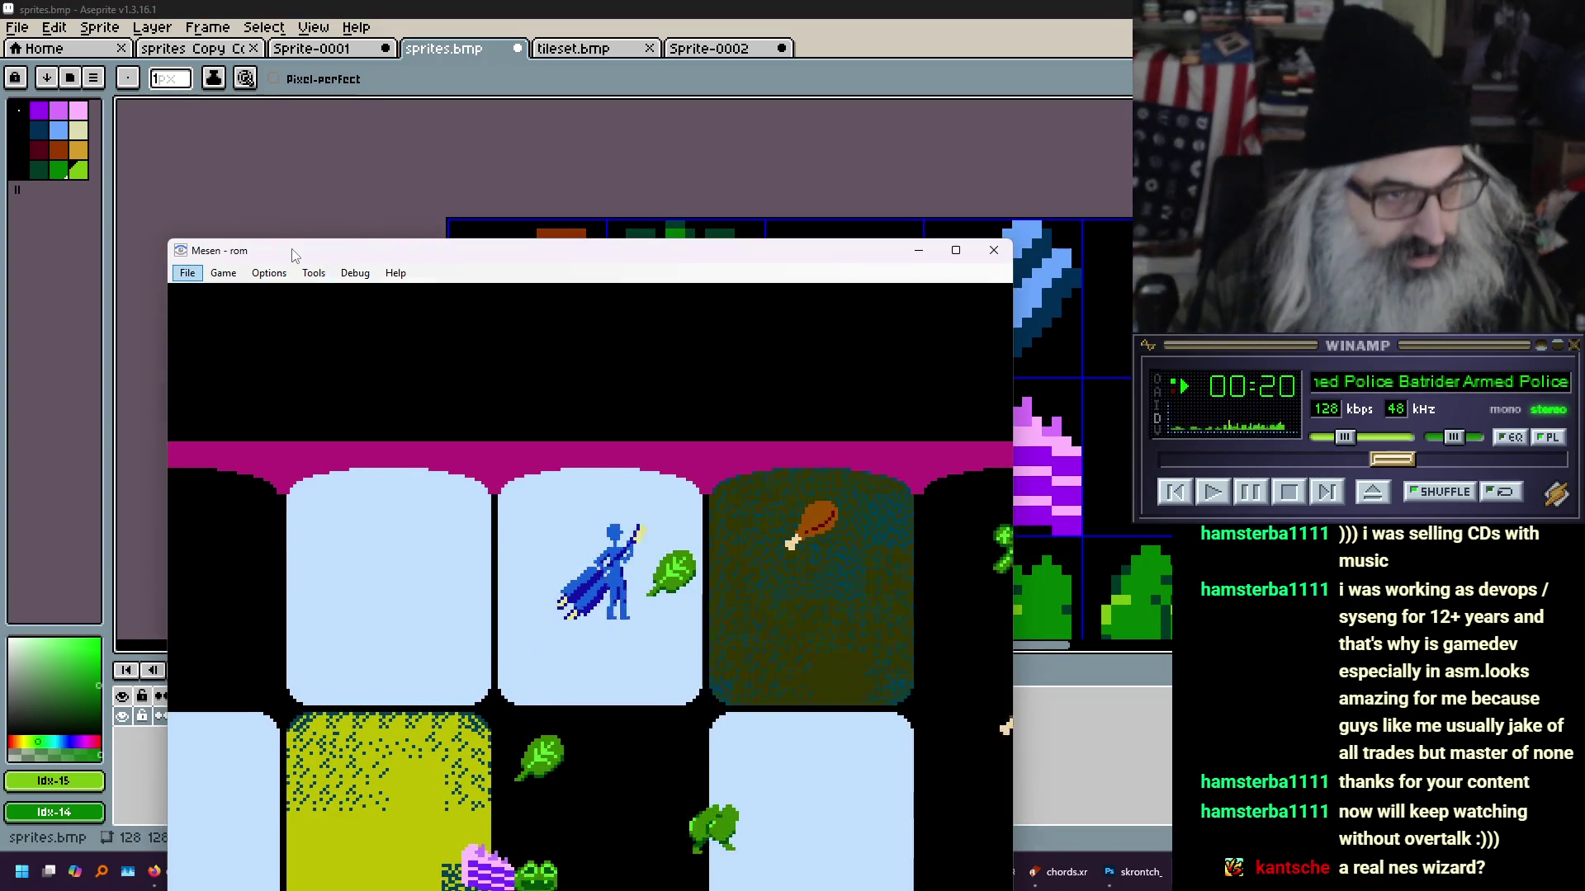
pyautogui.moveTo(293, 255); pyautogui.dragTo(268, 122)
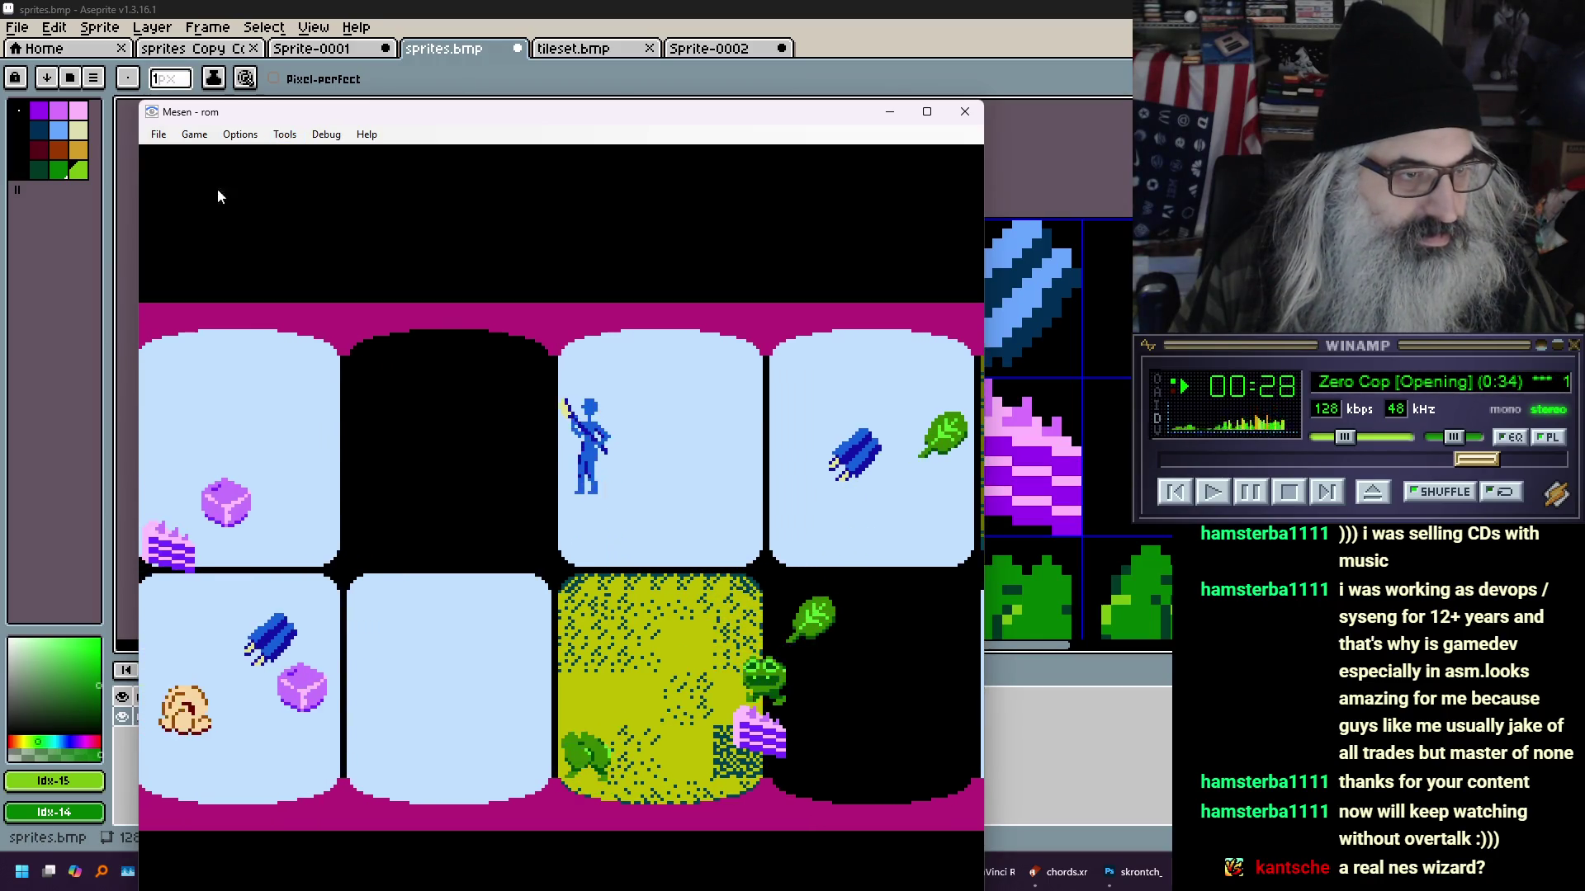
pyautogui.hotkey('alt', '2')
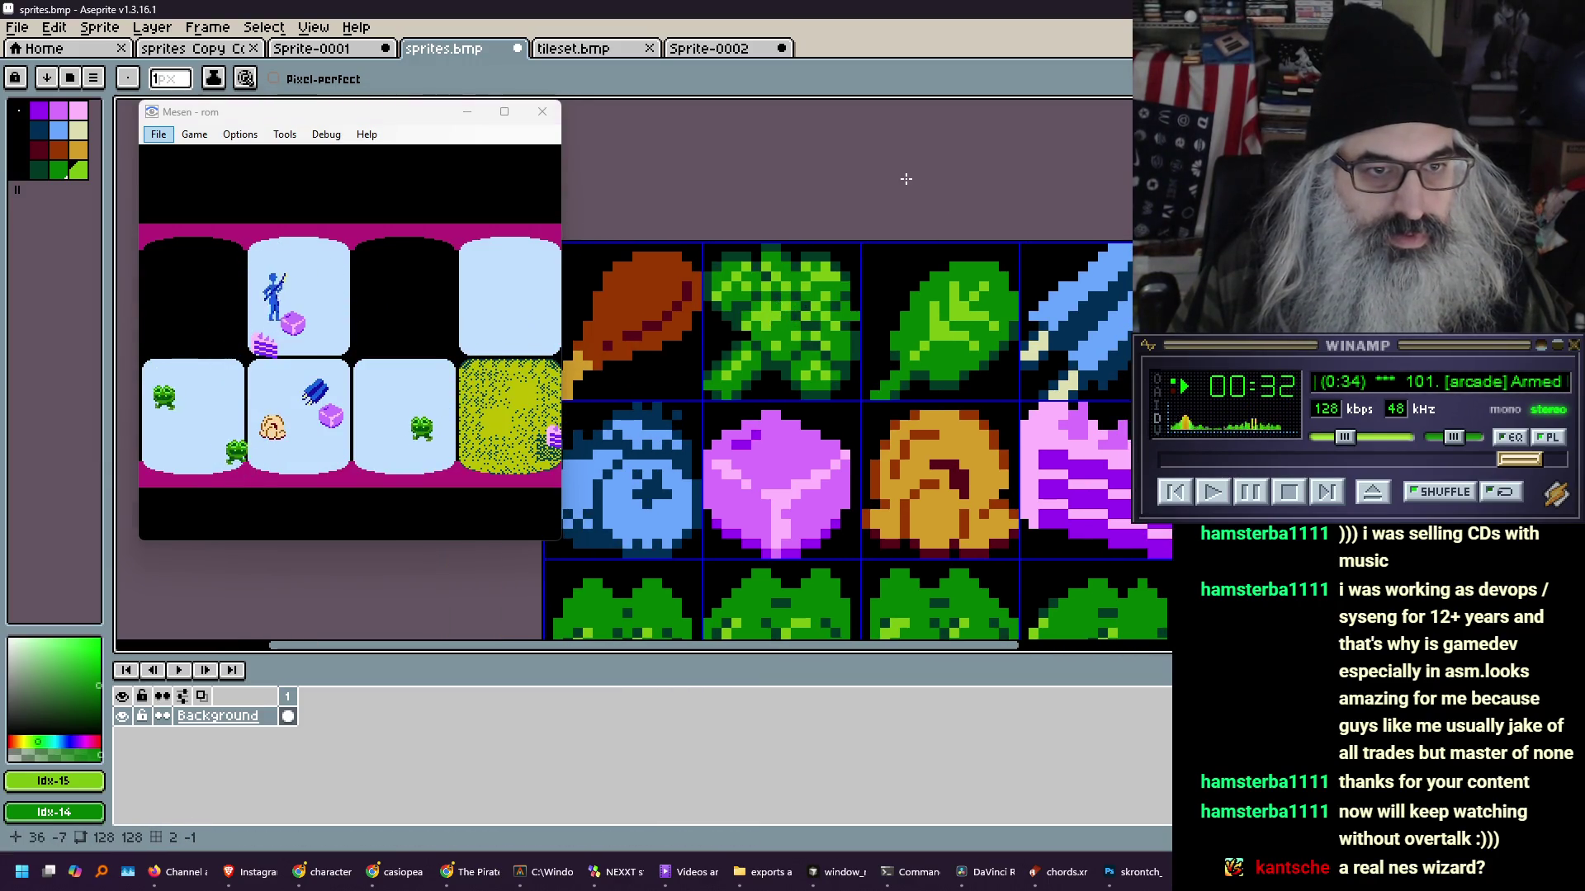
pyautogui.scroll(5, 811, 357)
pyautogui.scroll(-4, 811, 357)
pyautogui.scroll(-1, 743, 350)
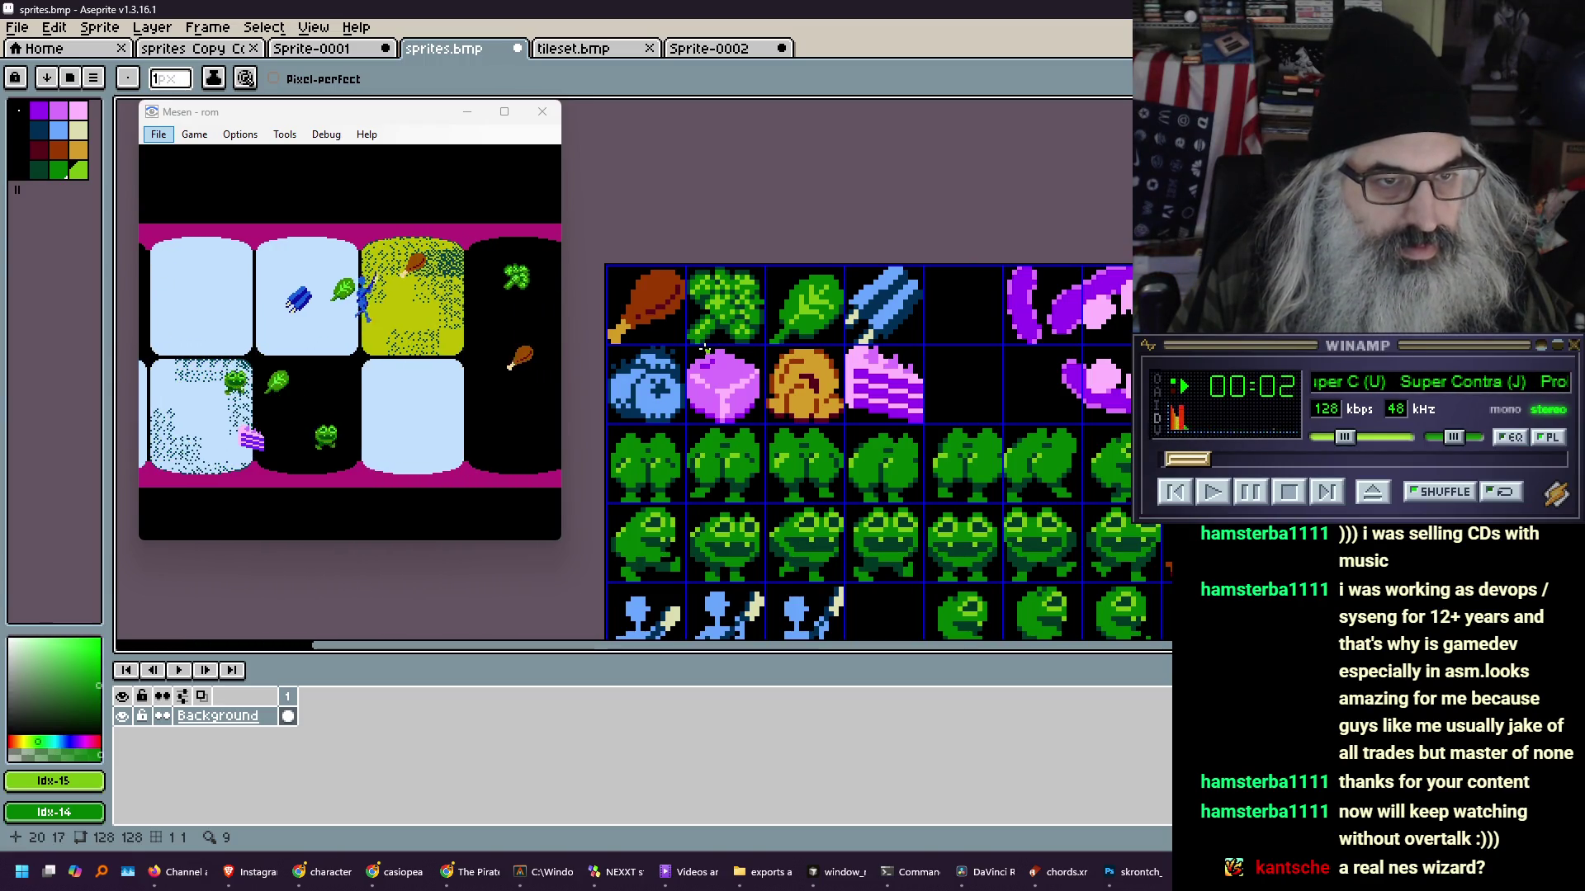
pyautogui.scroll(2, 710, 329)
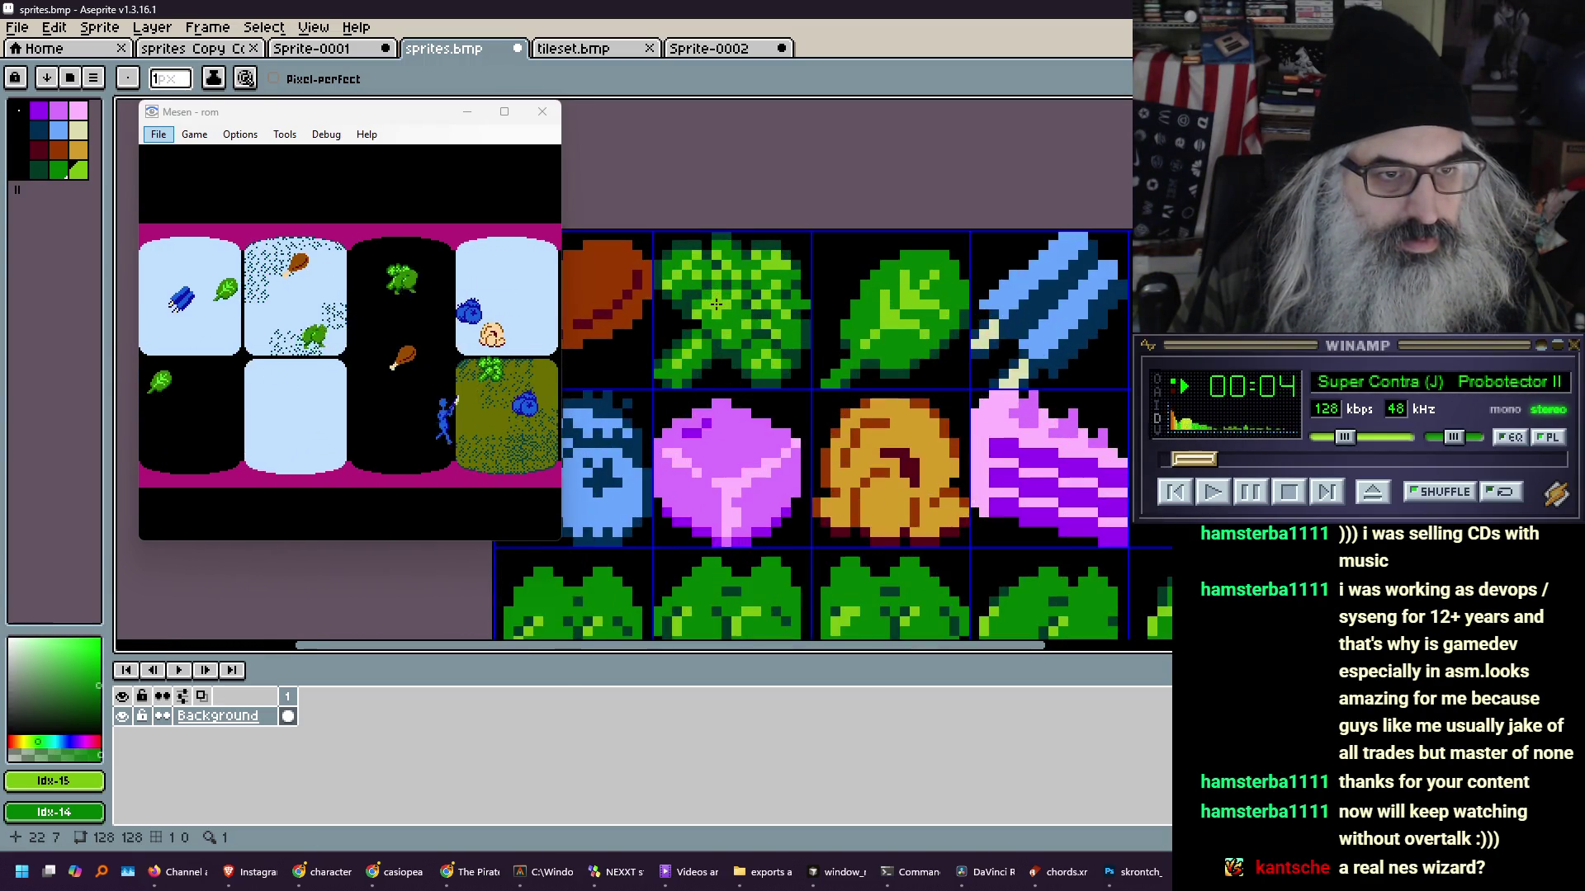
pyautogui.scroll(2, 714, 318)
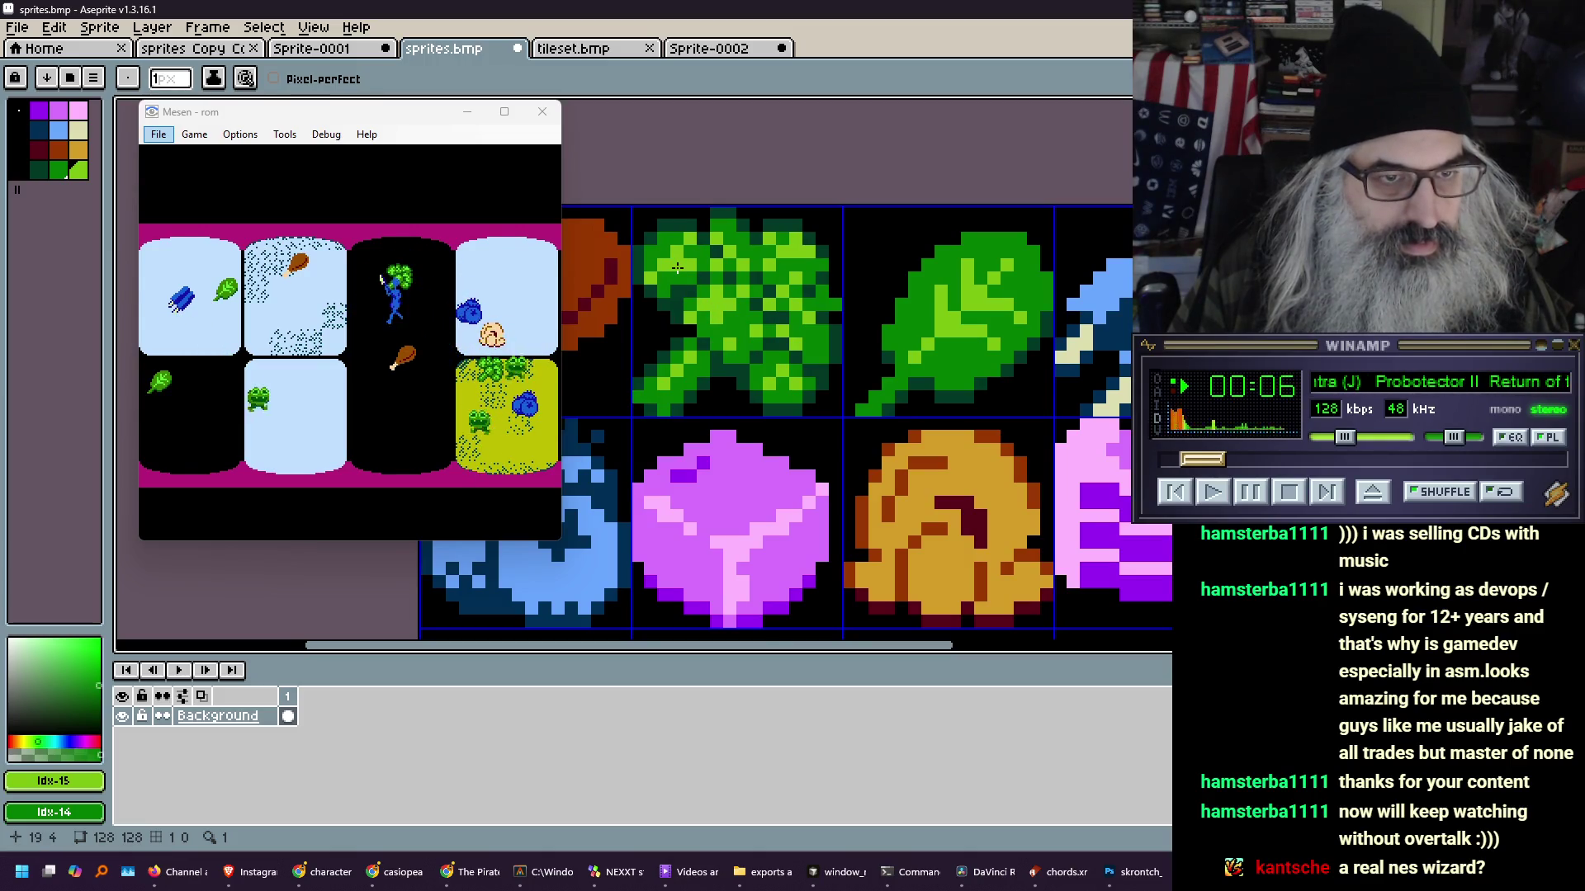